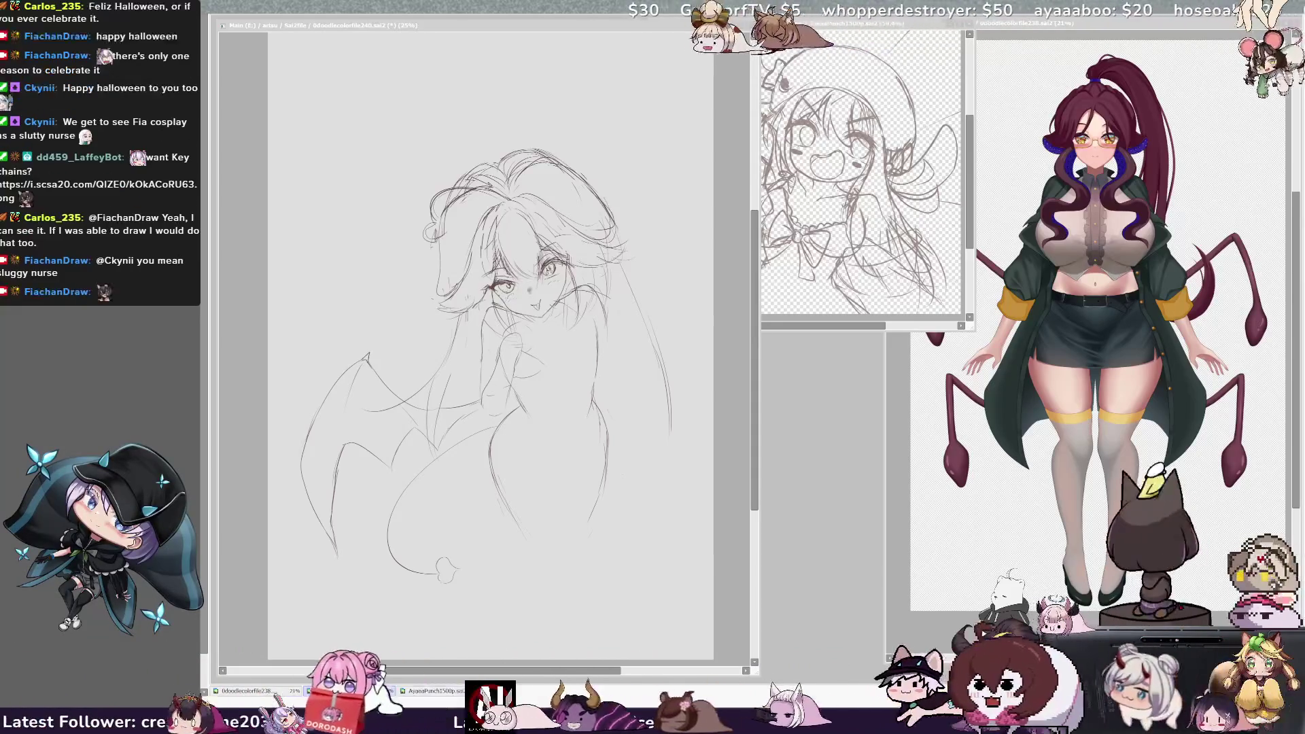
Step: Redraw the wing's left edge and lower-left tip so it sweeps further down, then mirror the view
click(550, 351)
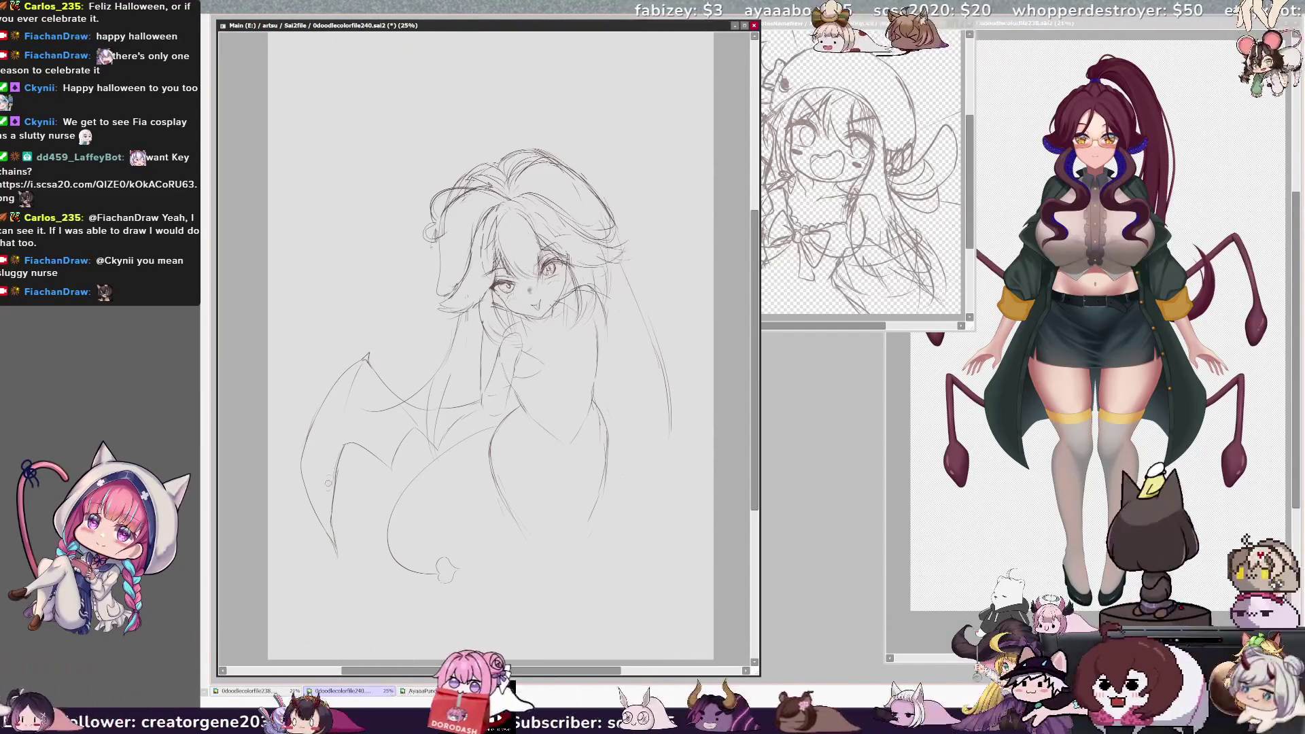
key(ctrl+z)
mouse_move(331, 393)
mouse_down()
mouse_move(294, 445)
mouse_move(294, 551)
mouse_up()
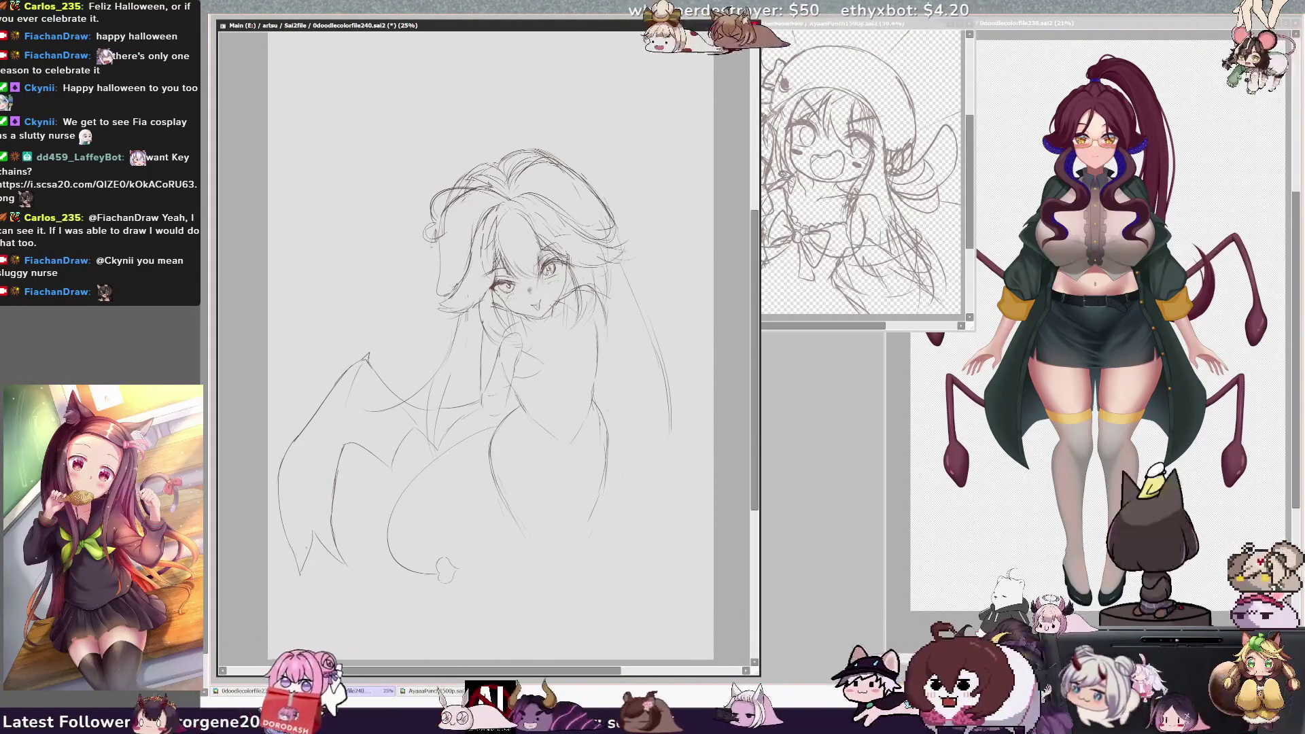
key(ctrl+z)
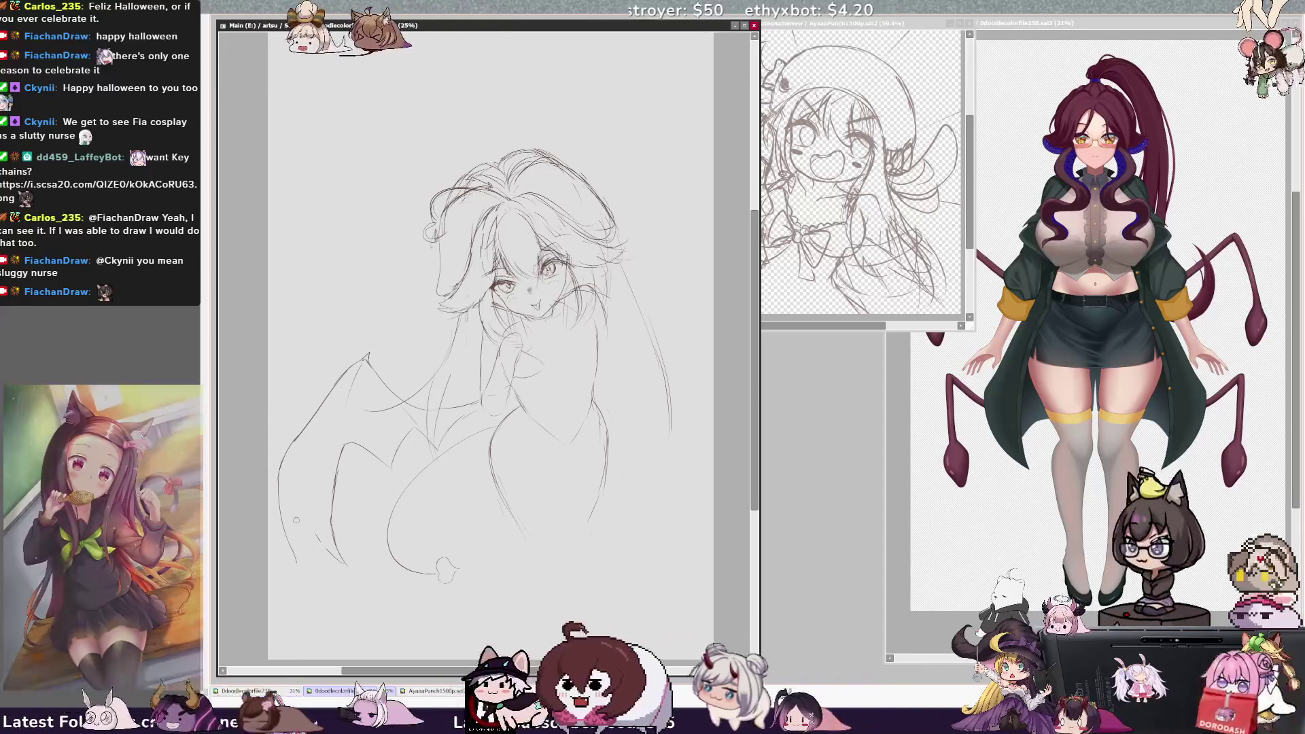
drag(279, 479, 302, 566)
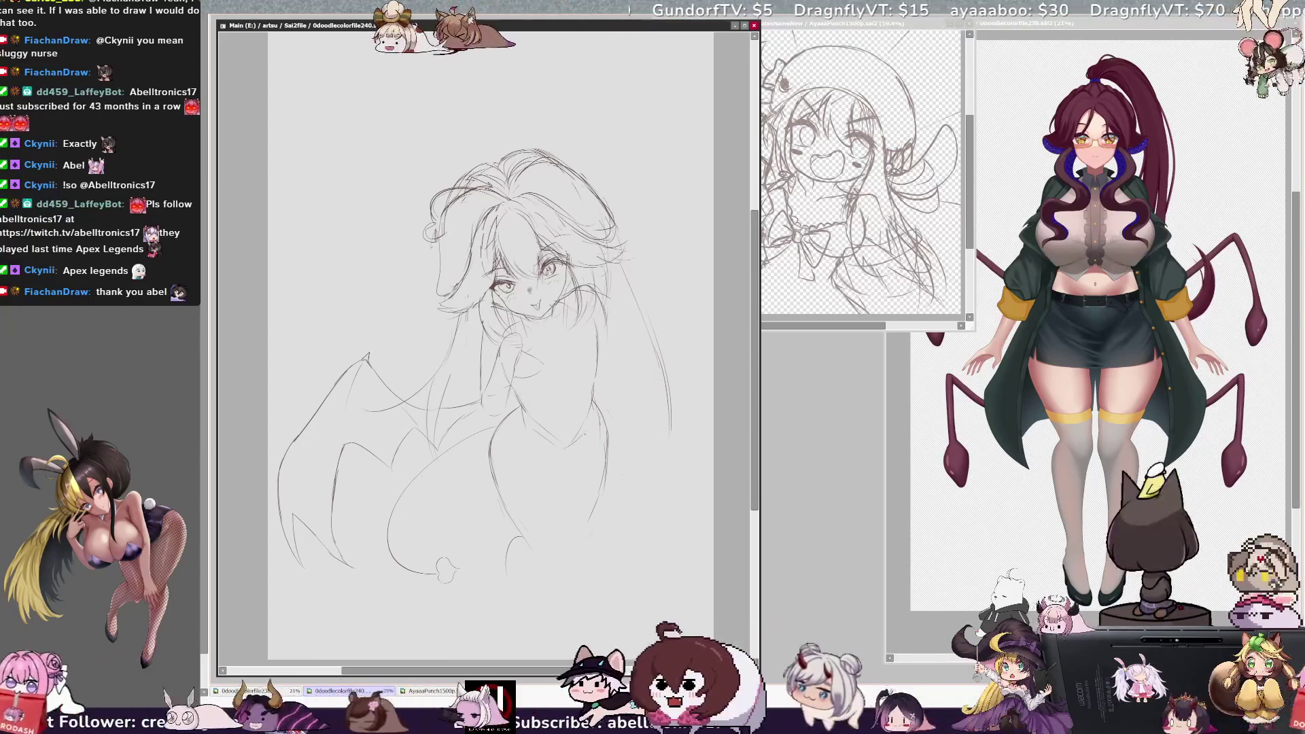
key(h)
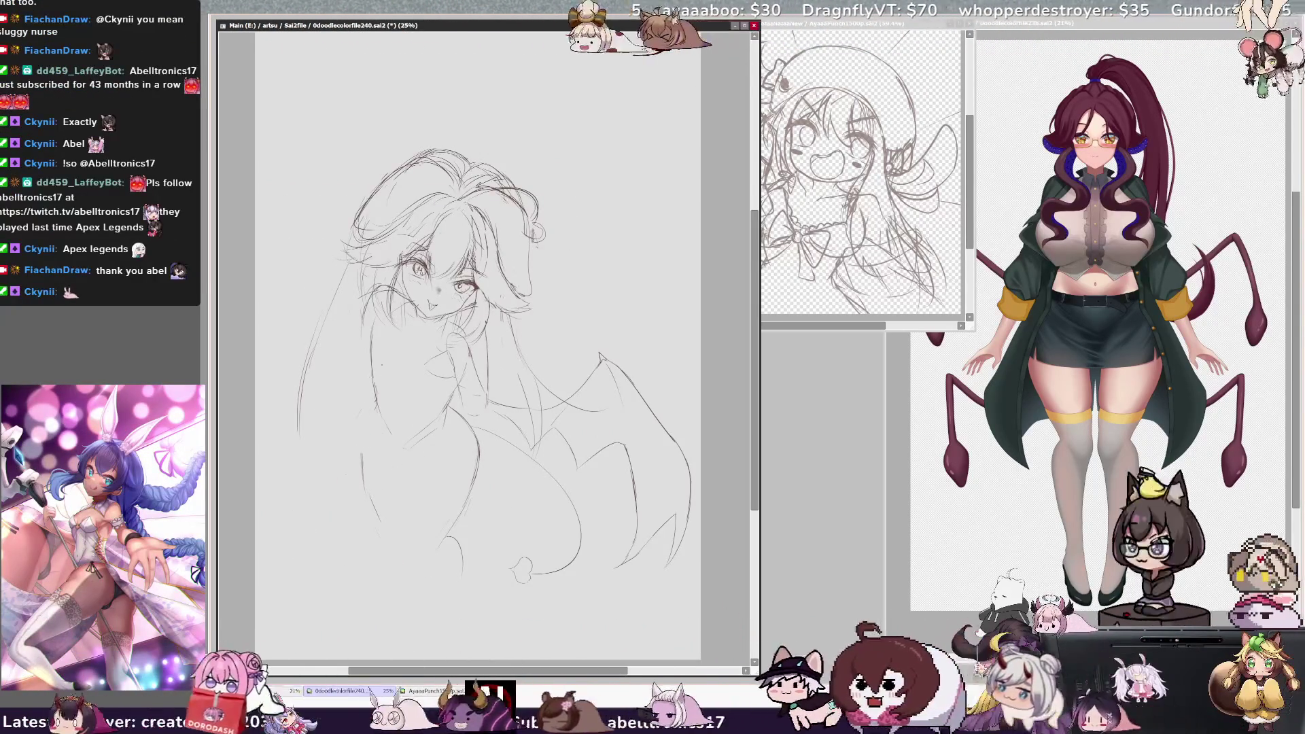
Step: Flip the mirrored canvas view back to normal orientation
key(h)
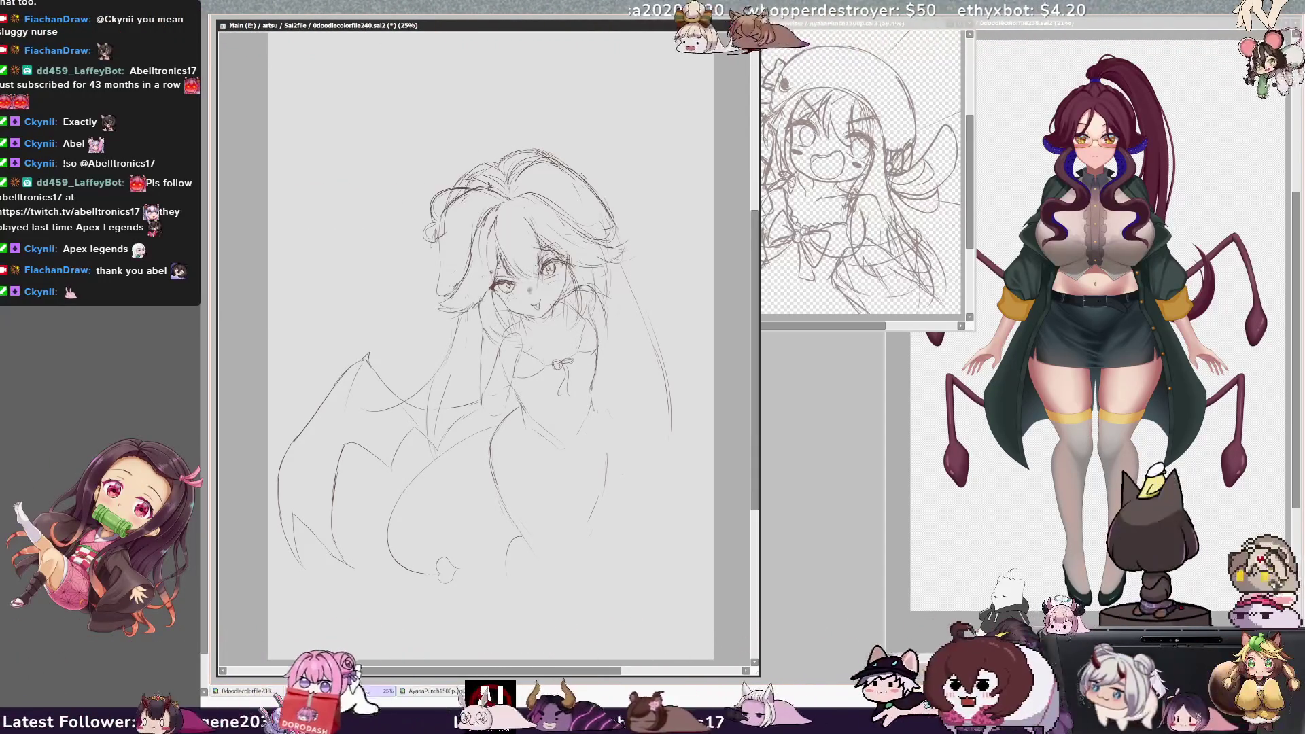
Step: Reinforce the right hip and leg lines, restoring the leg stroke, then mirror the view to check
drag(610, 427, 605, 469)
drag(605, 398, 594, 525)
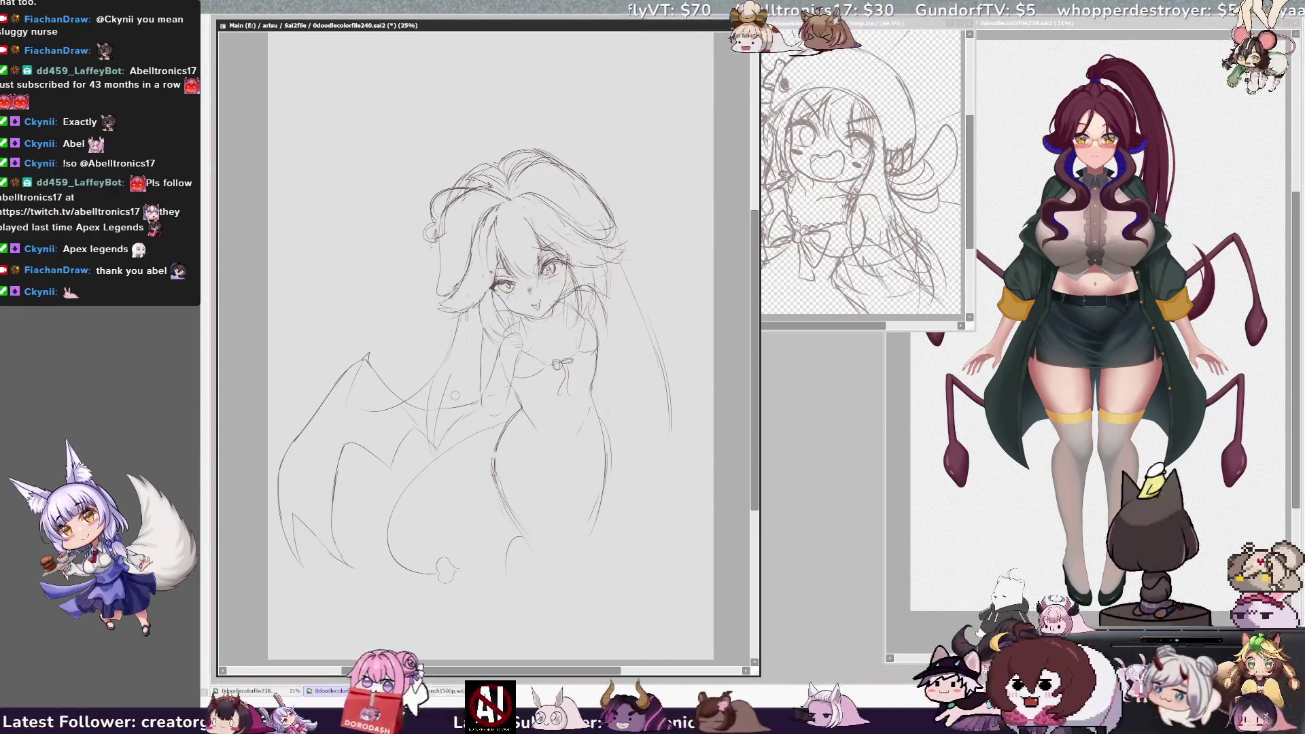
key(ctrl+z)
key(ctrl+z)
key(ctrl+z)
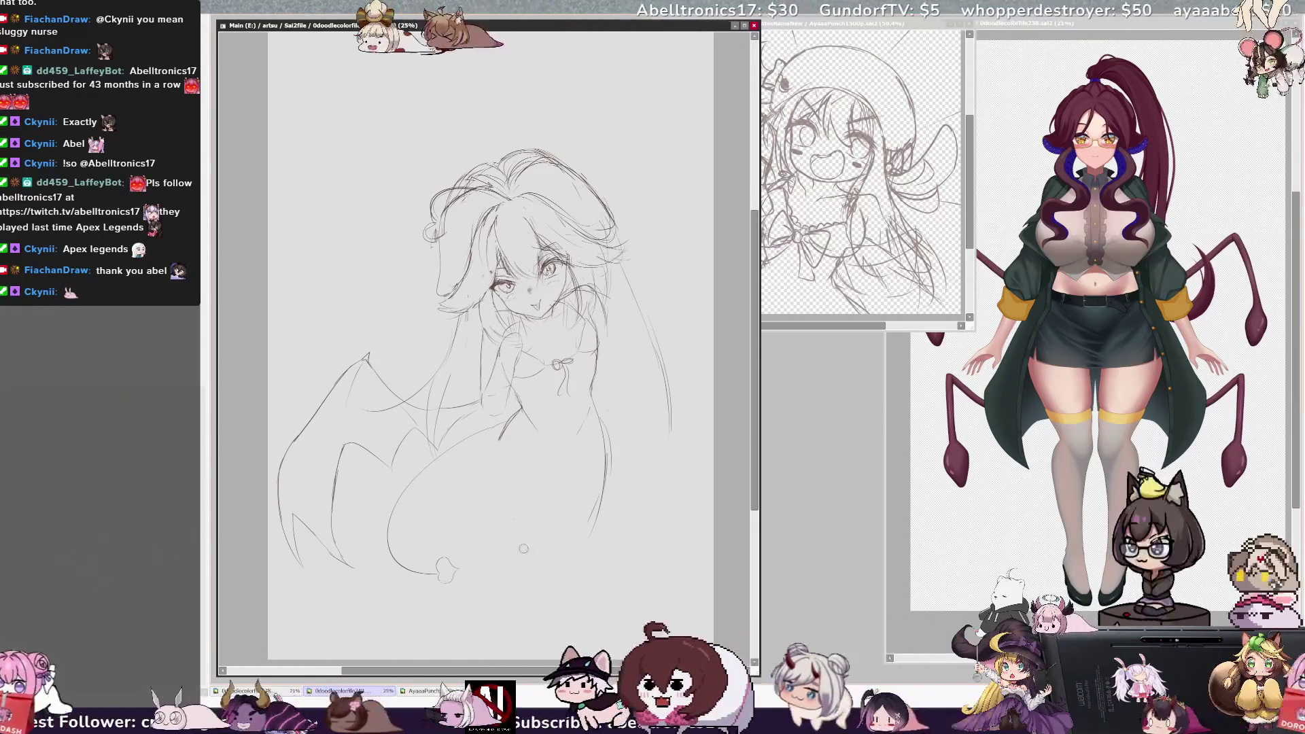
key(ctrl+y)
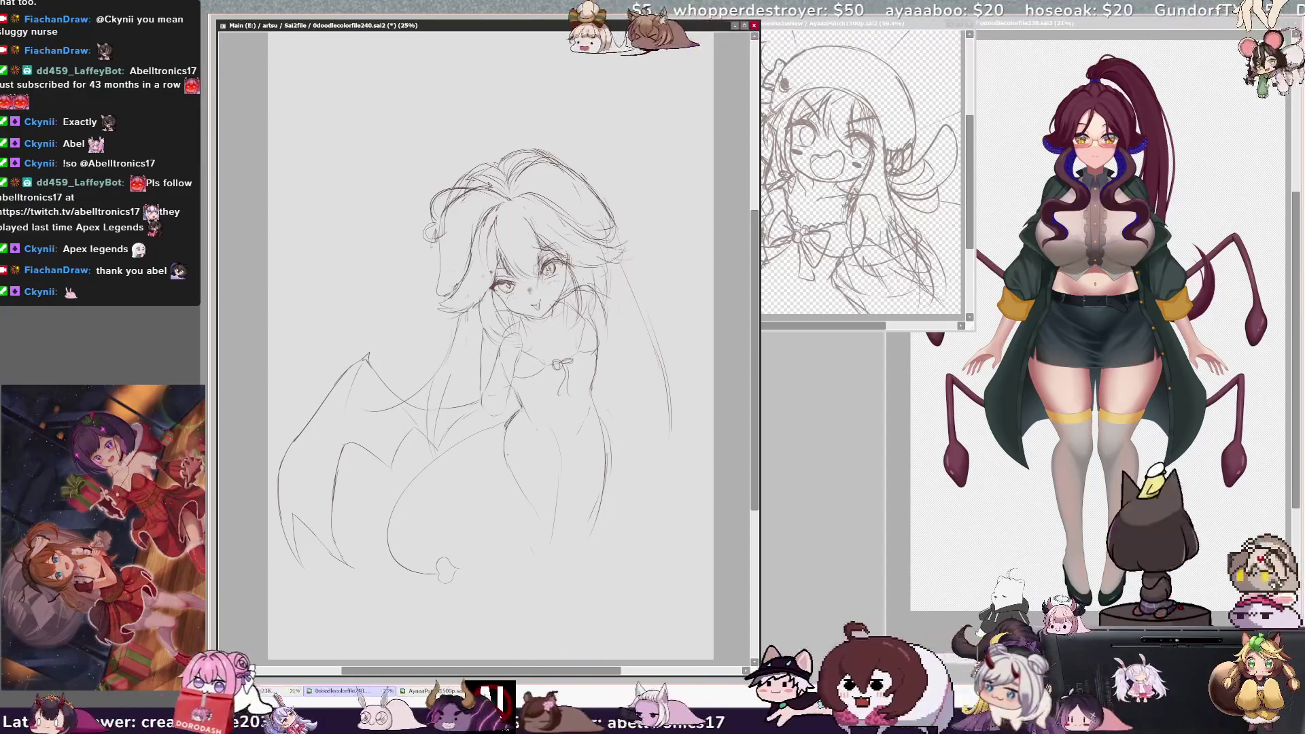
key(ctrl+y)
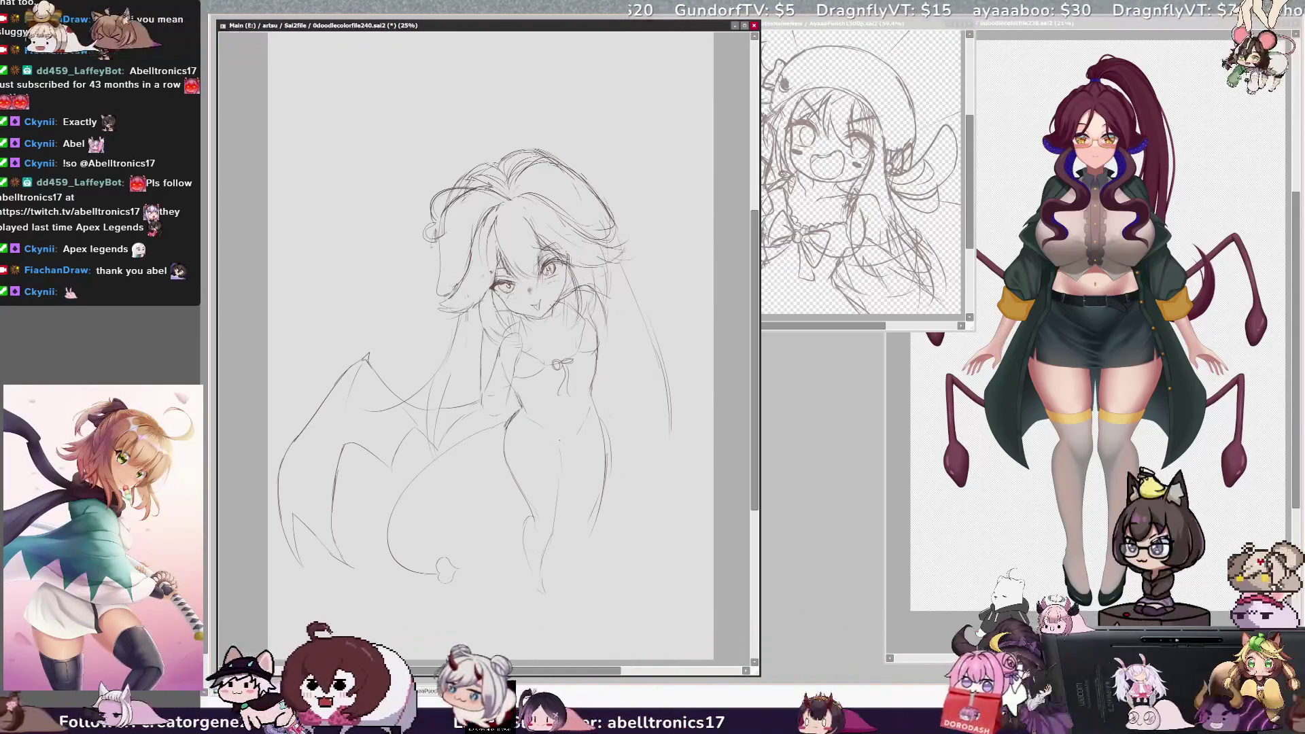
key(h)
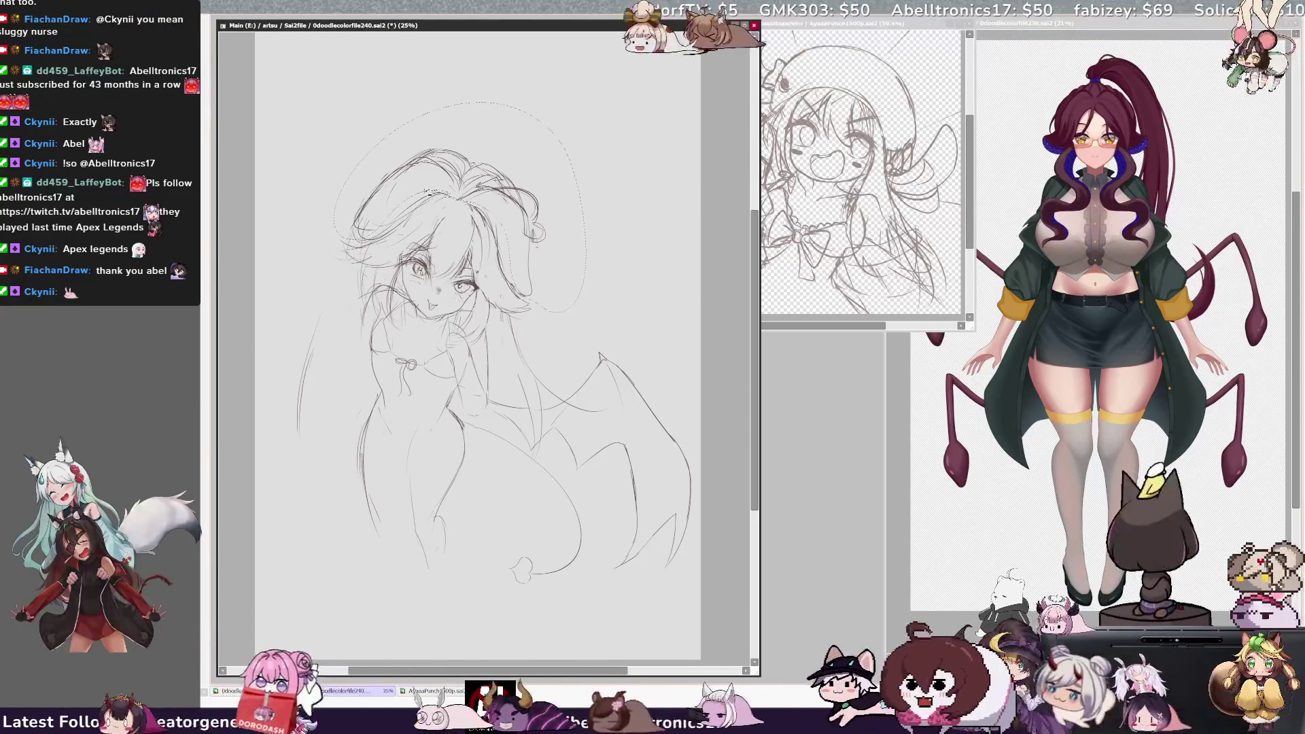
Step: Skew the head's top edge to the left and draw a long strand down the left hair
key(ctrl+t)
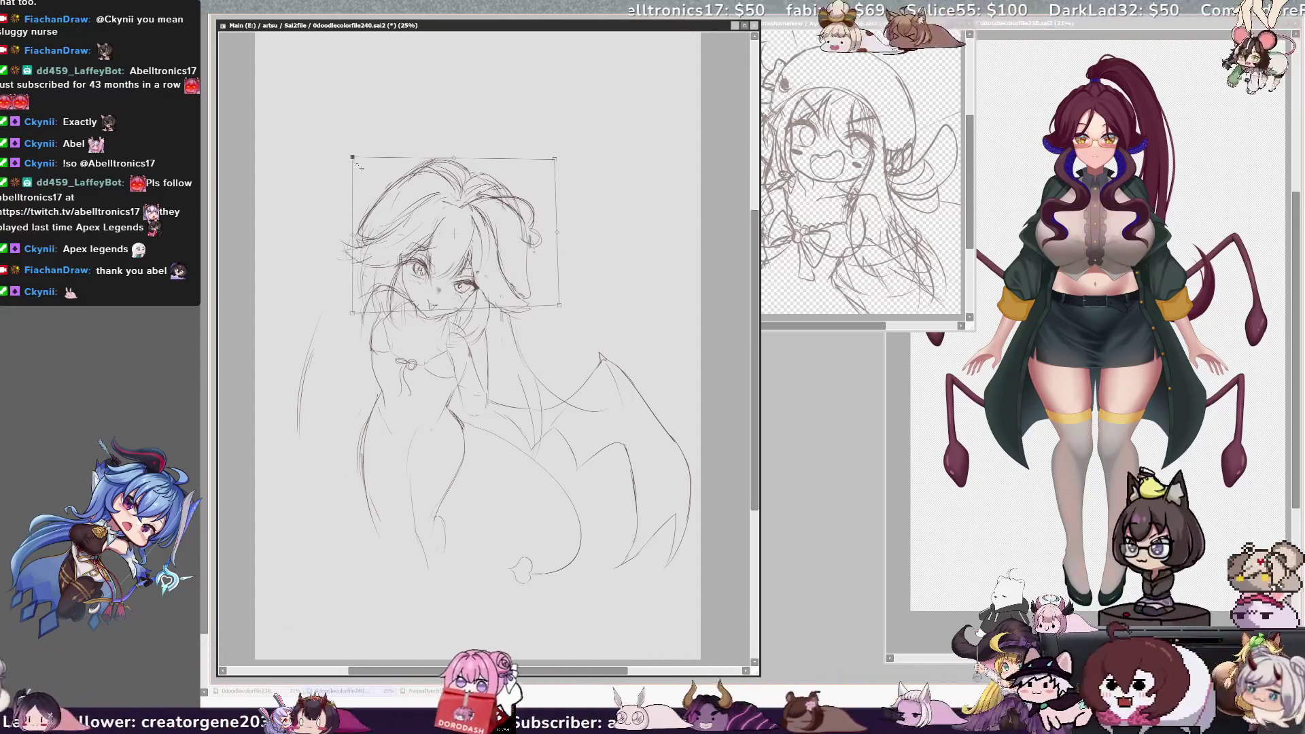
drag(462, 161, 452, 159)
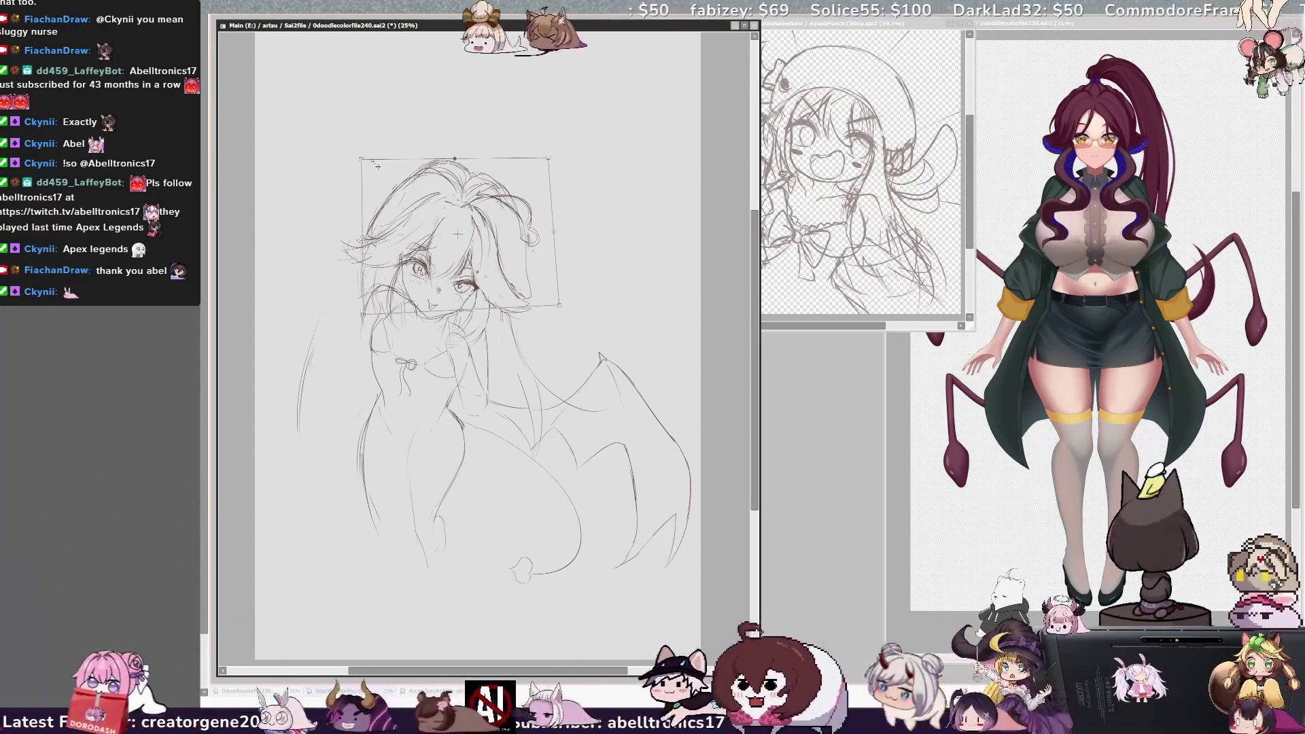
key(Return)
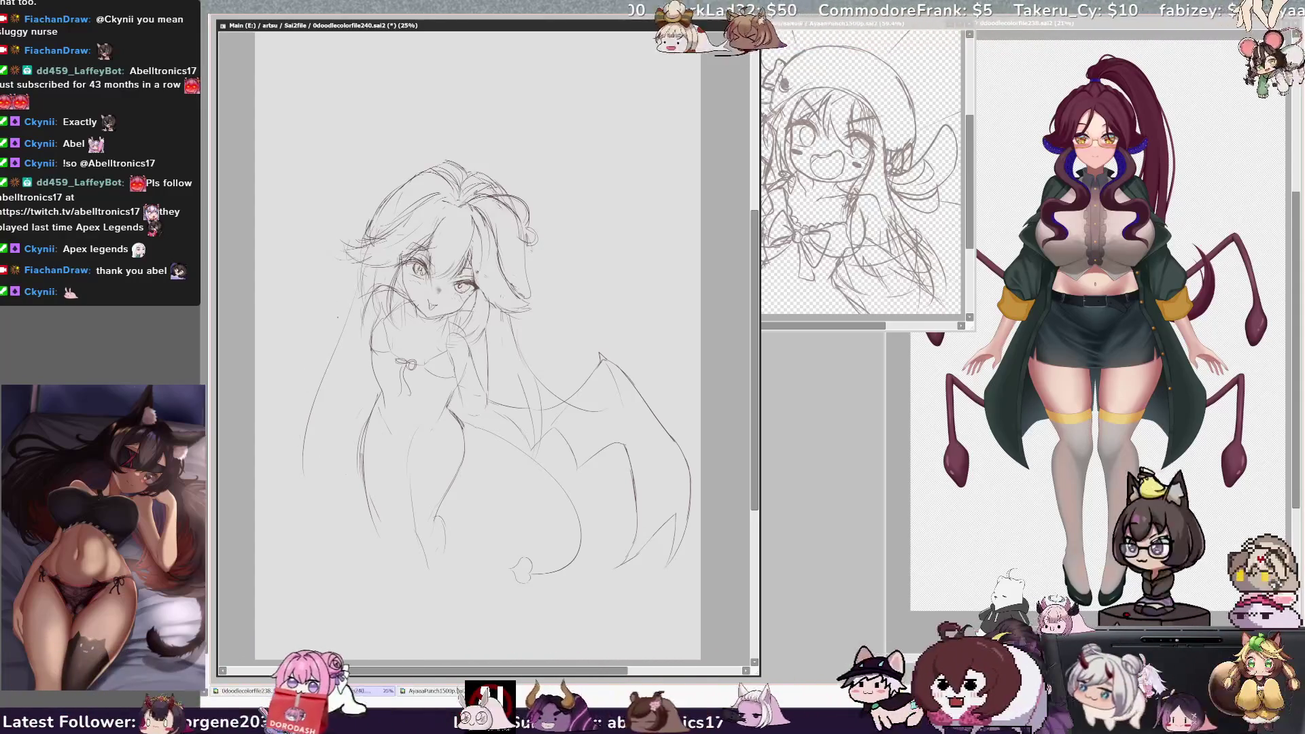
drag(337, 335, 284, 432)
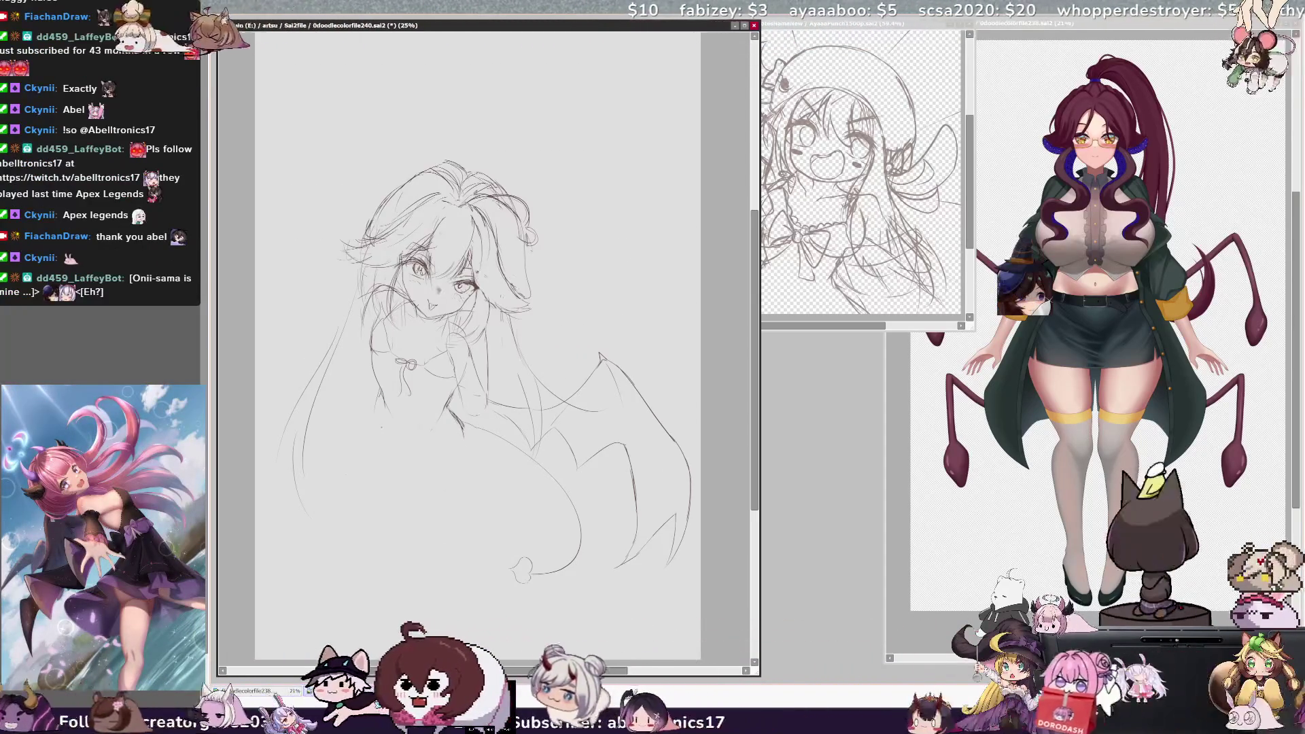
Step: Mirror the canvas to check the face and raised hand, then return focus to the sketch window
key(h)
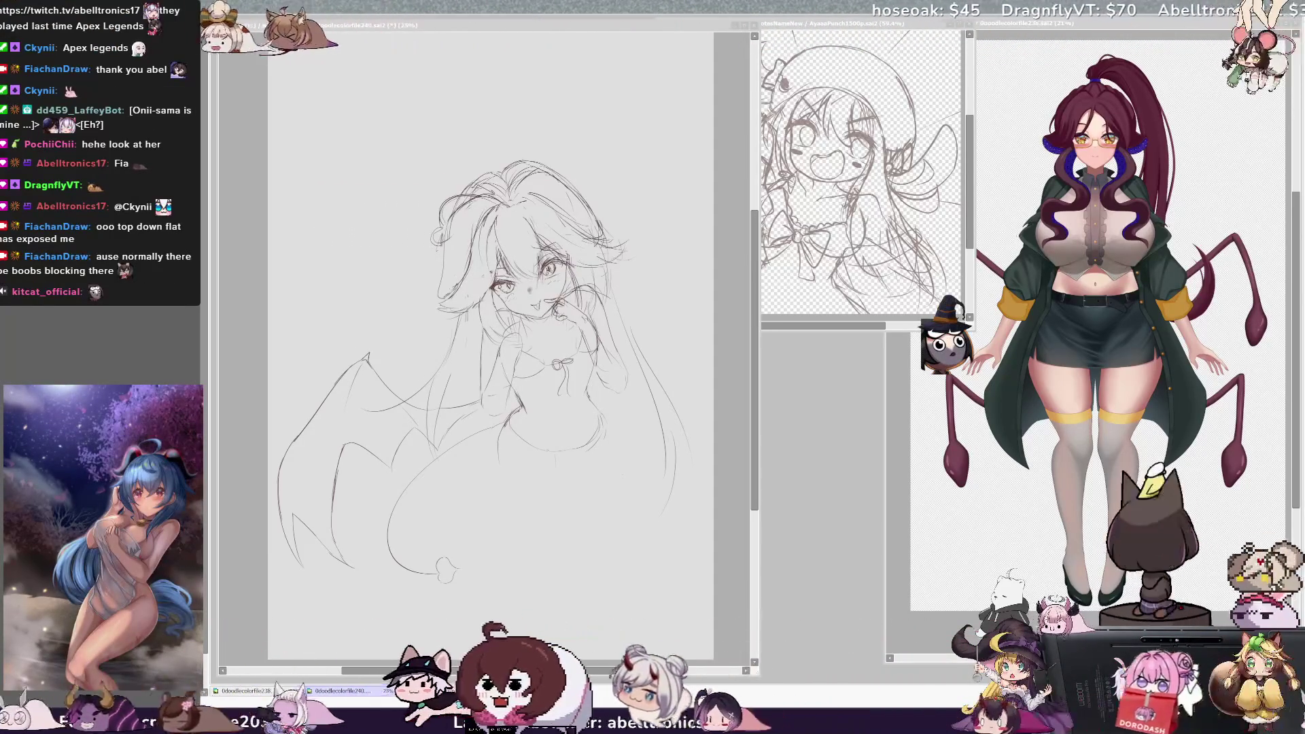
key(alt+Tab)
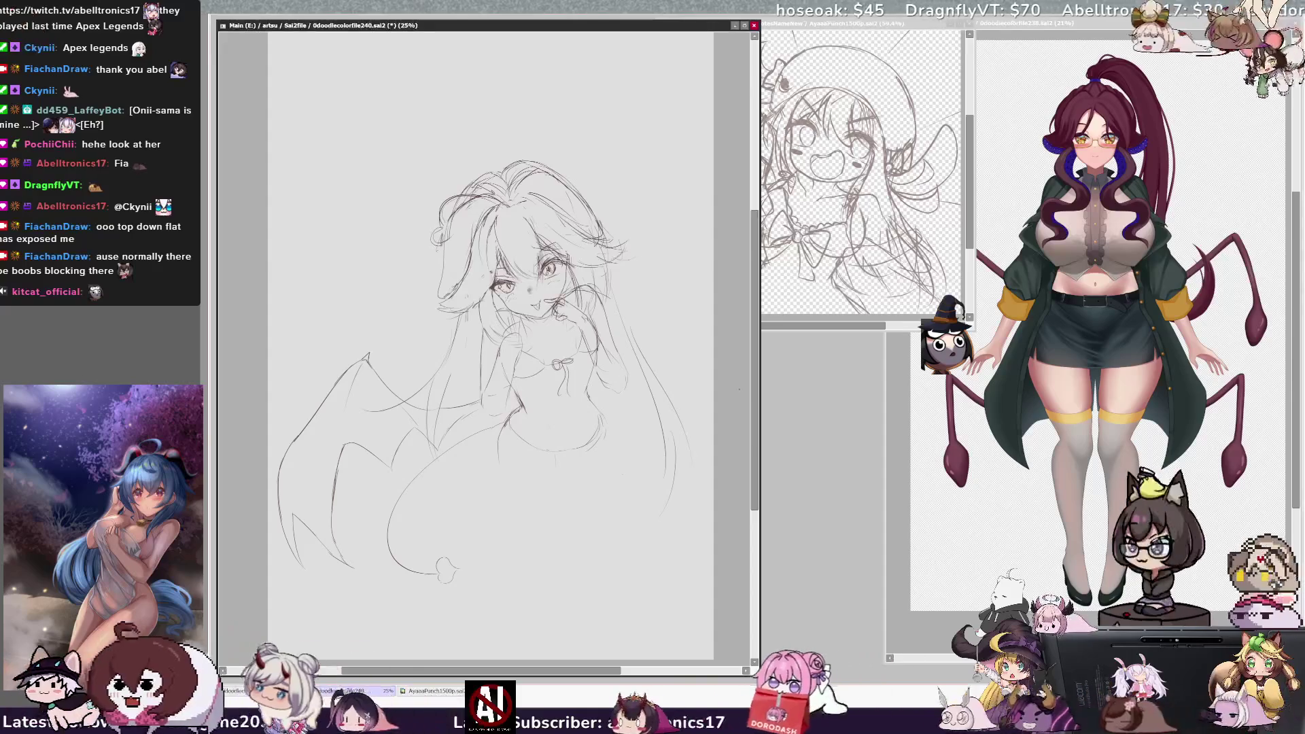
Step: Flip the view to check the torso, navel and hip proportions, back to normal, then mirrored again
key(h)
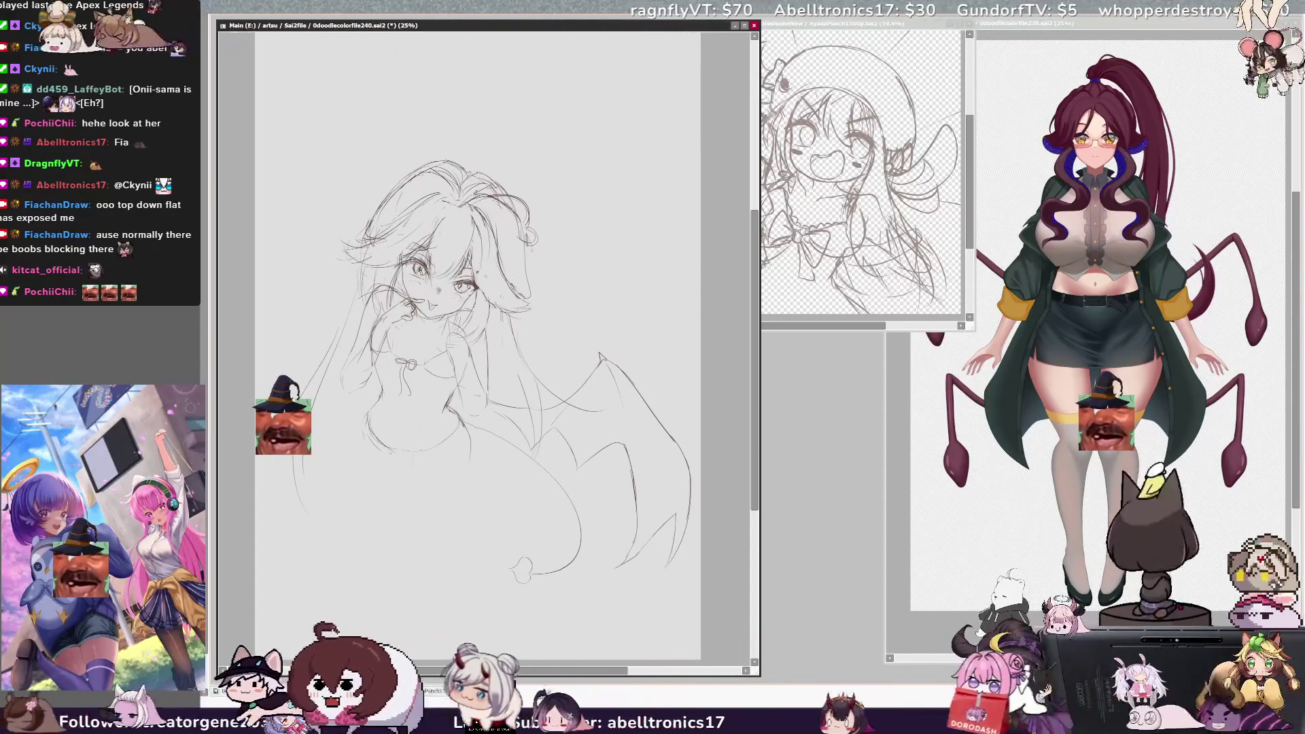
key(h)
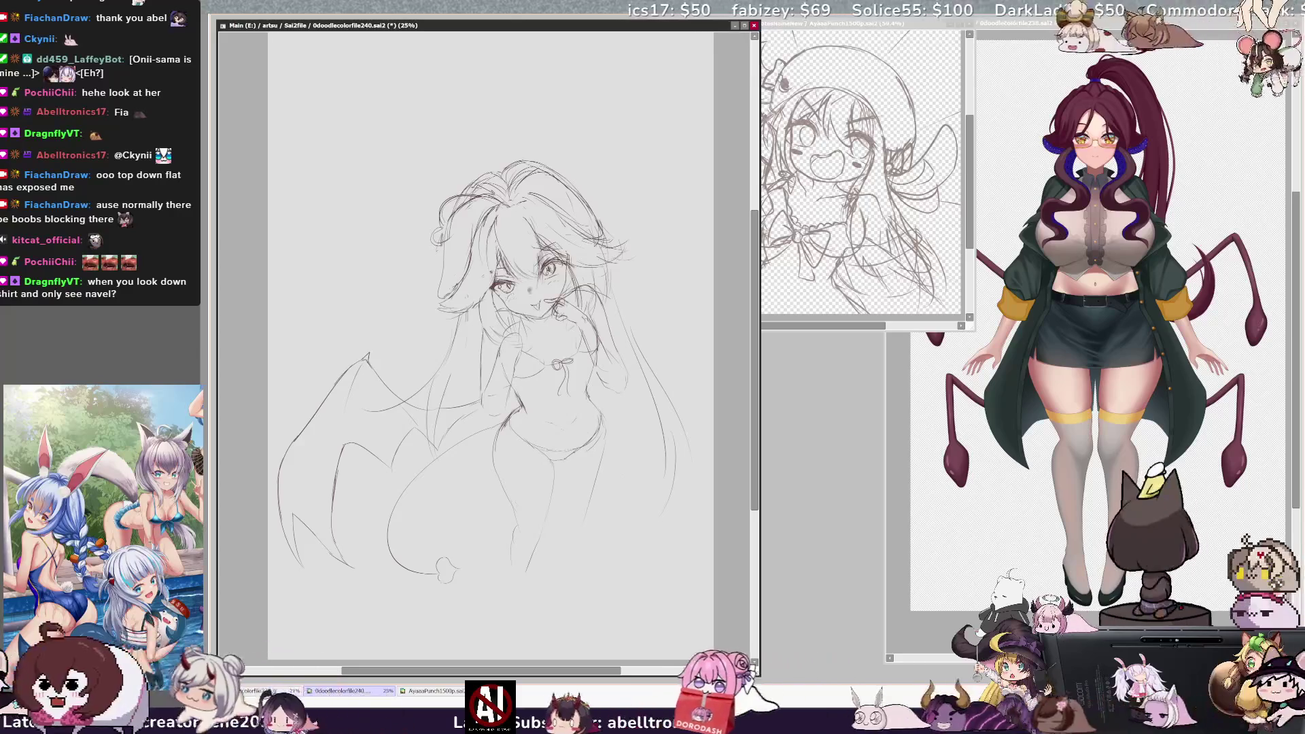
key(h)
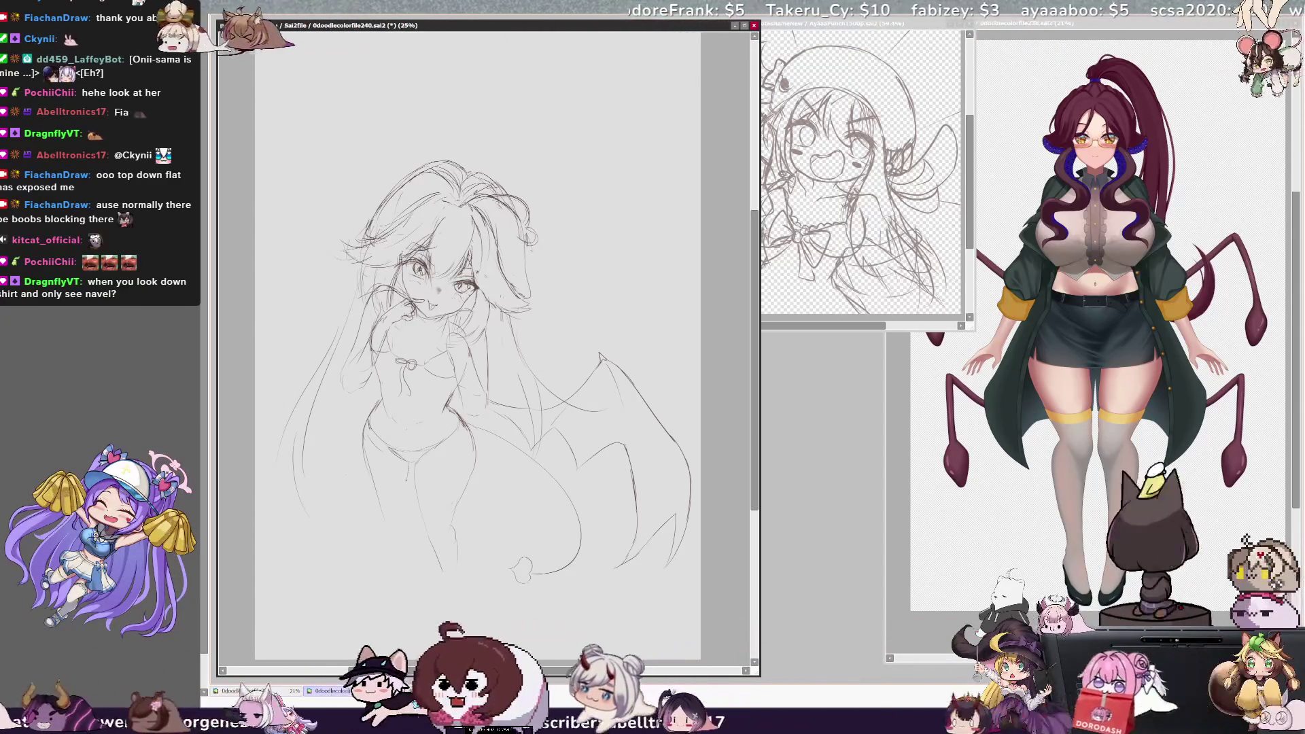
Step: Redraw the hip contour slightly longer, add a hair stroke, and restore the normal view
key(ctrl+z)
drag(365, 442, 374, 503)
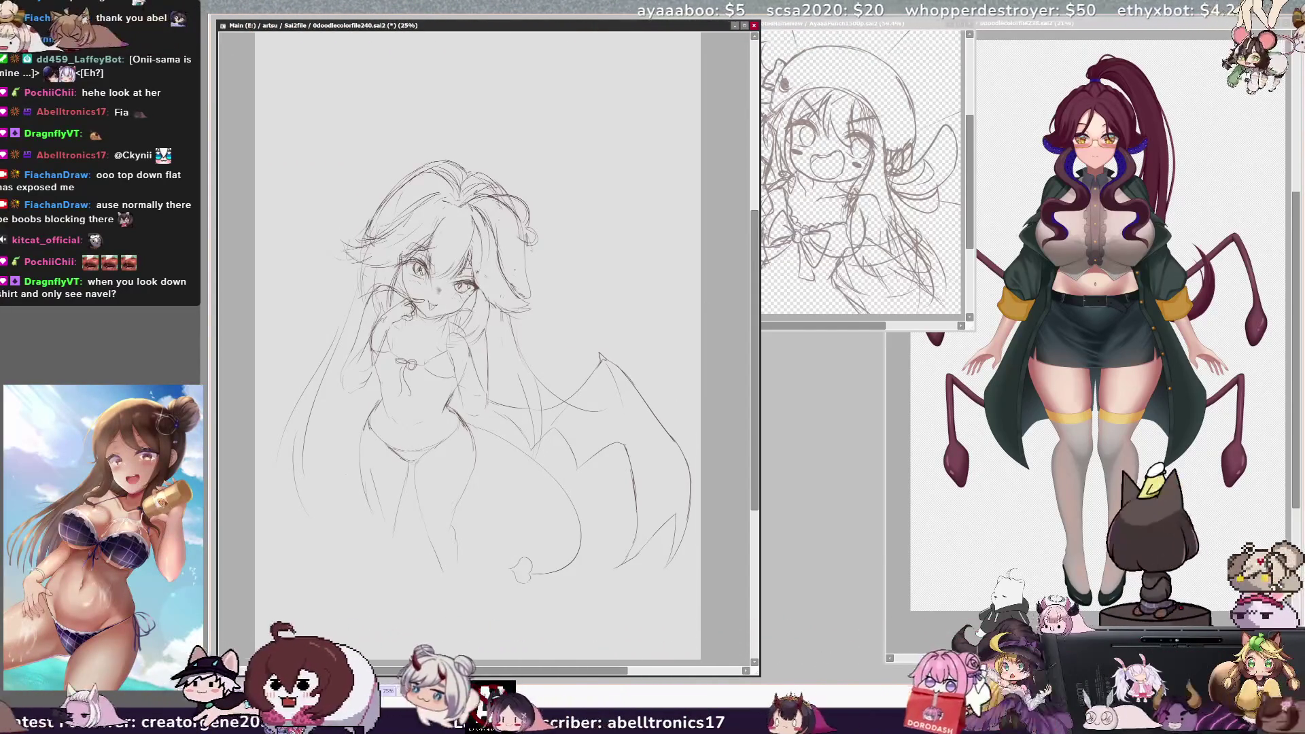
drag(423, 184, 353, 228)
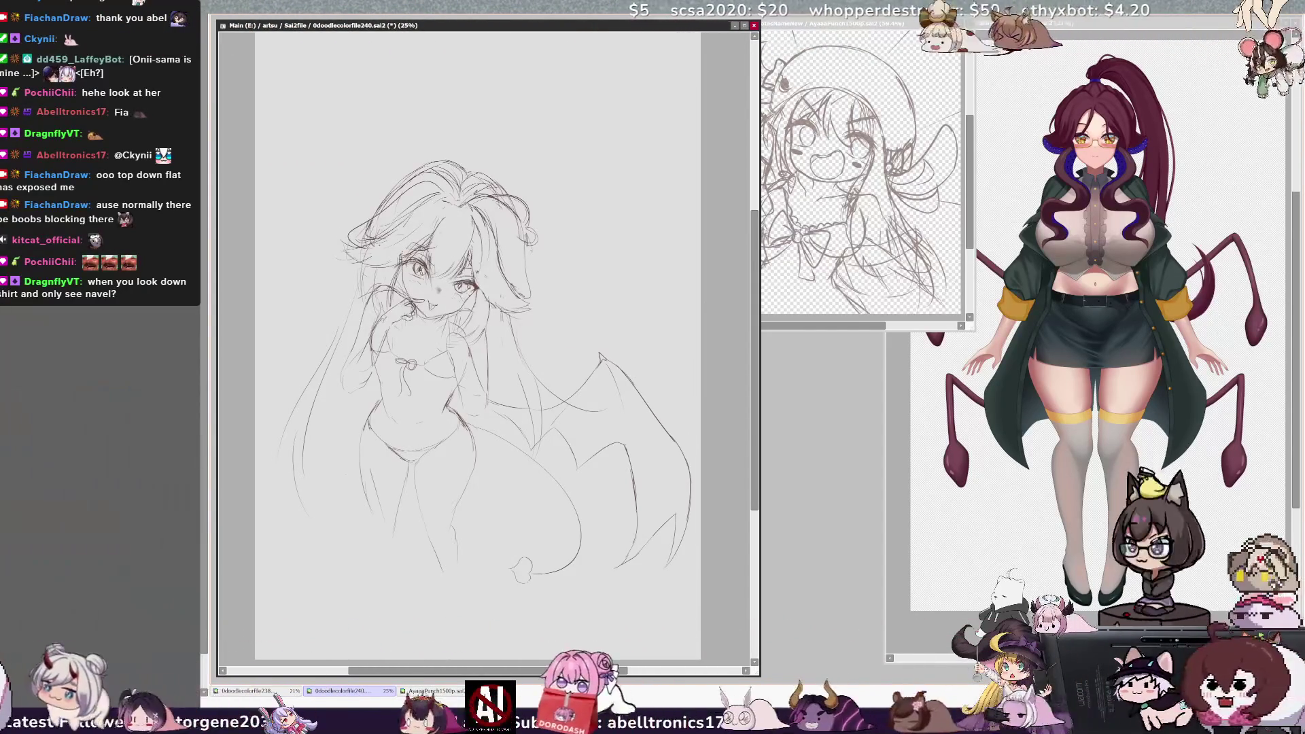
key(h)
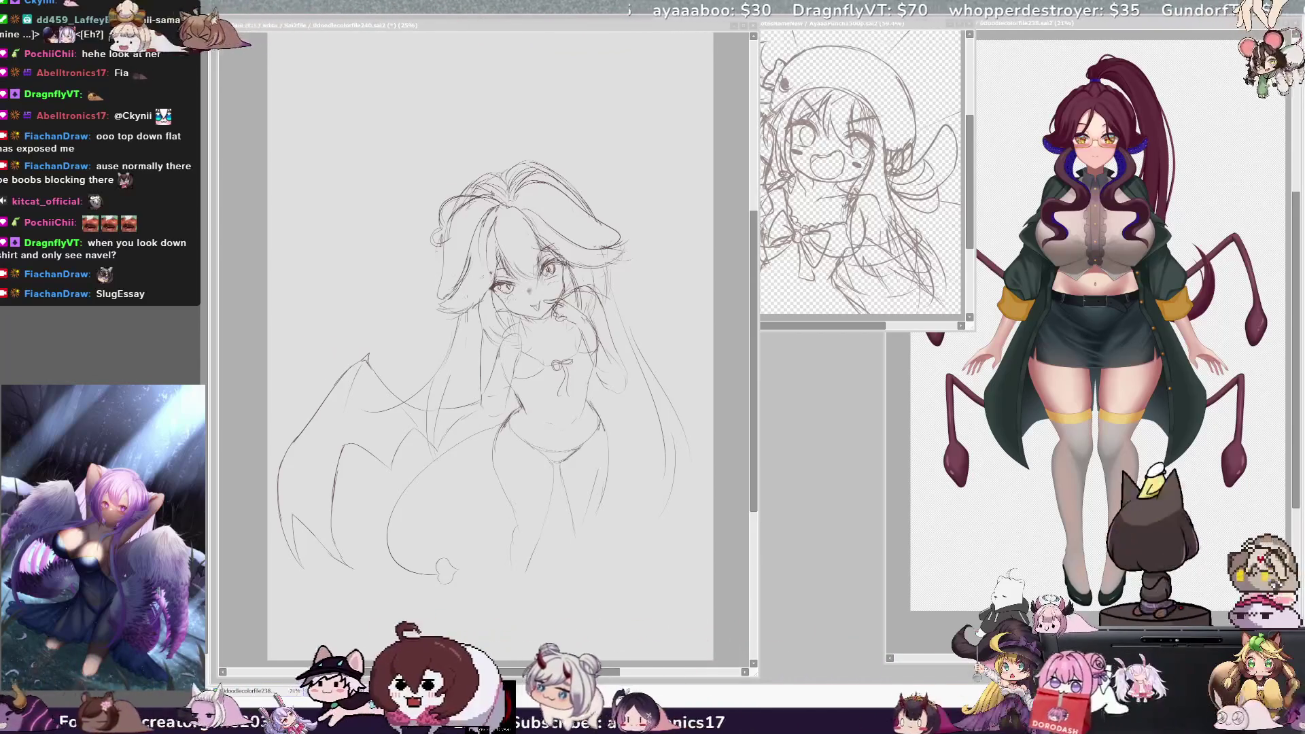
Step: Draw a vertical leg line and two long right-side hair strands, then mirror the view
click(585, 511)
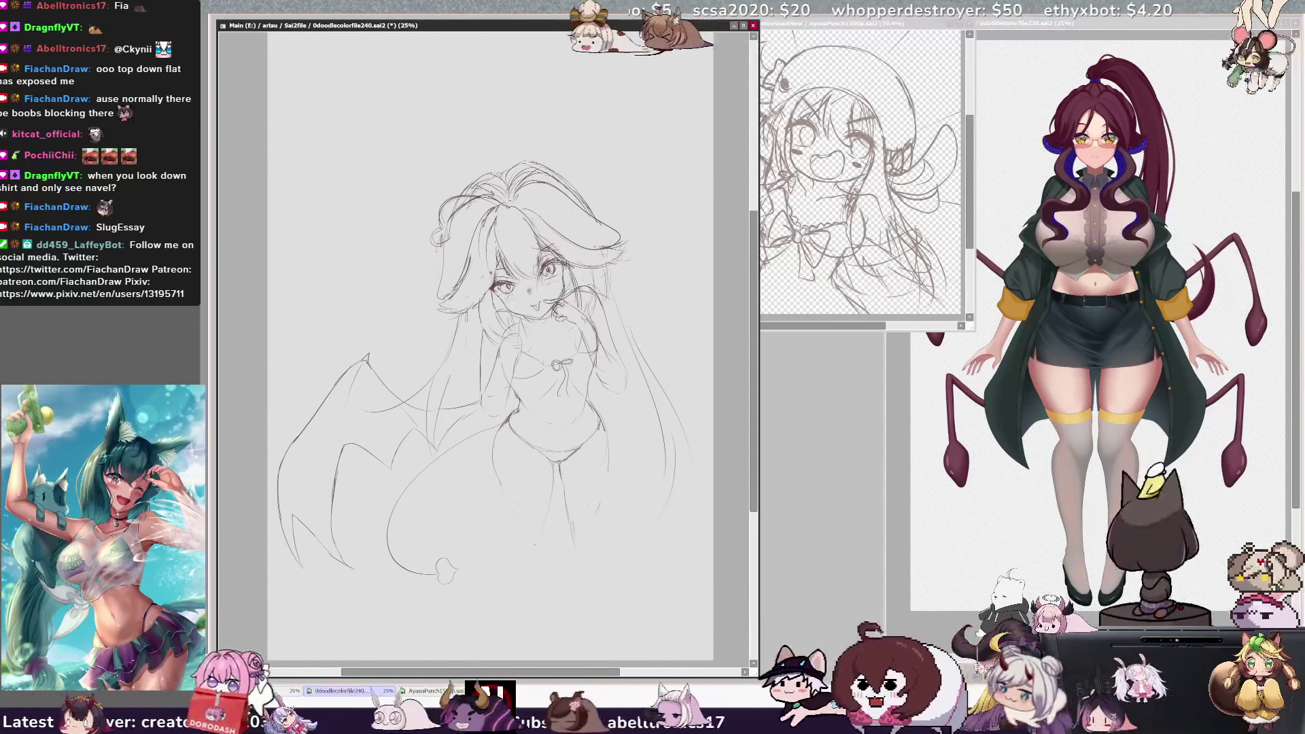
drag(553, 476, 554, 530)
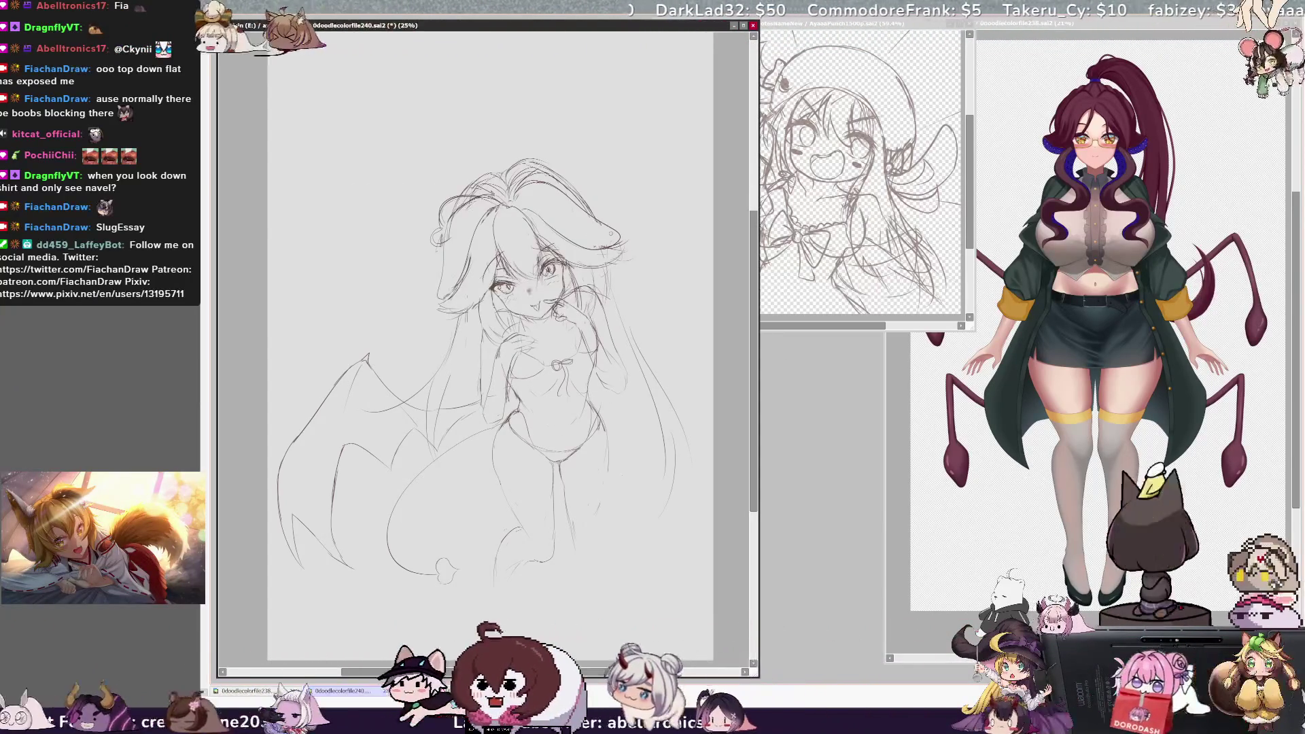
drag(659, 350, 701, 432)
drag(383, 360, 434, 341)
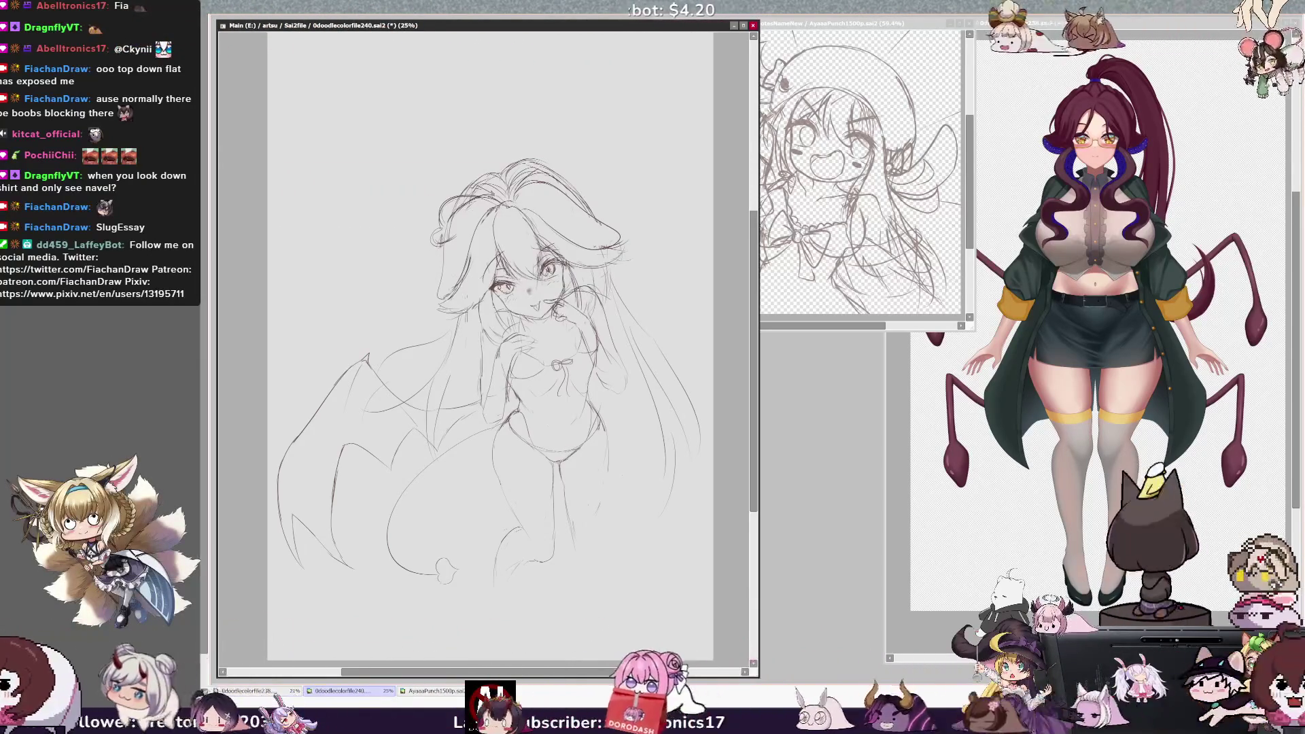
key(h)
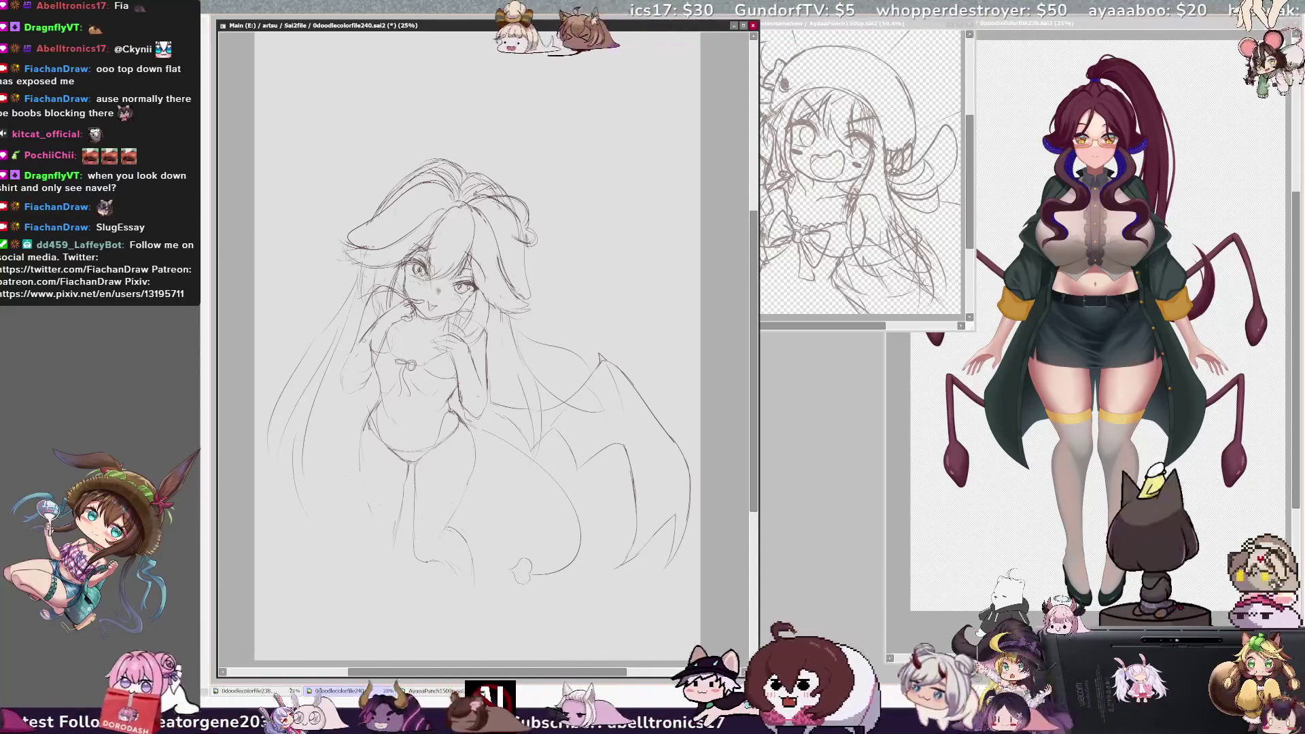
key(h)
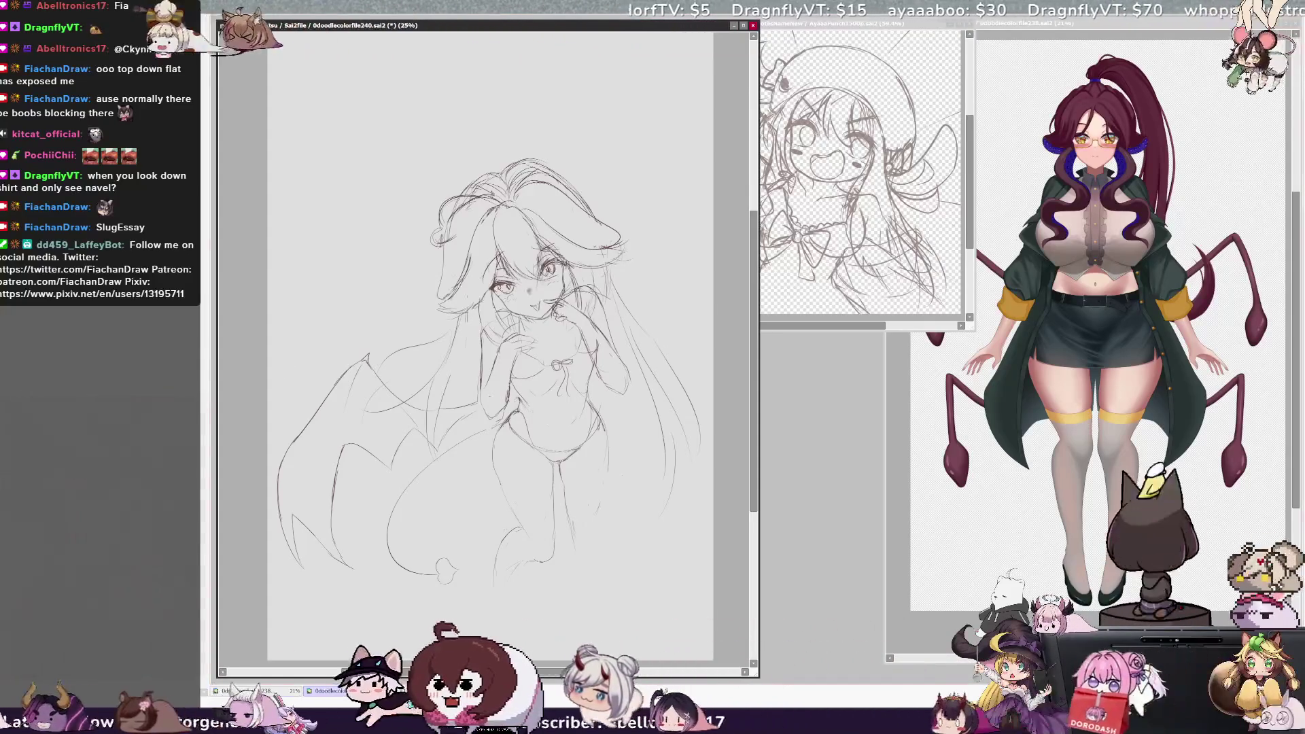
Step: Select the lower body, skew it left and squash it shorter, then undo a stray loop near the feet
drag(641, 468, 478, 585)
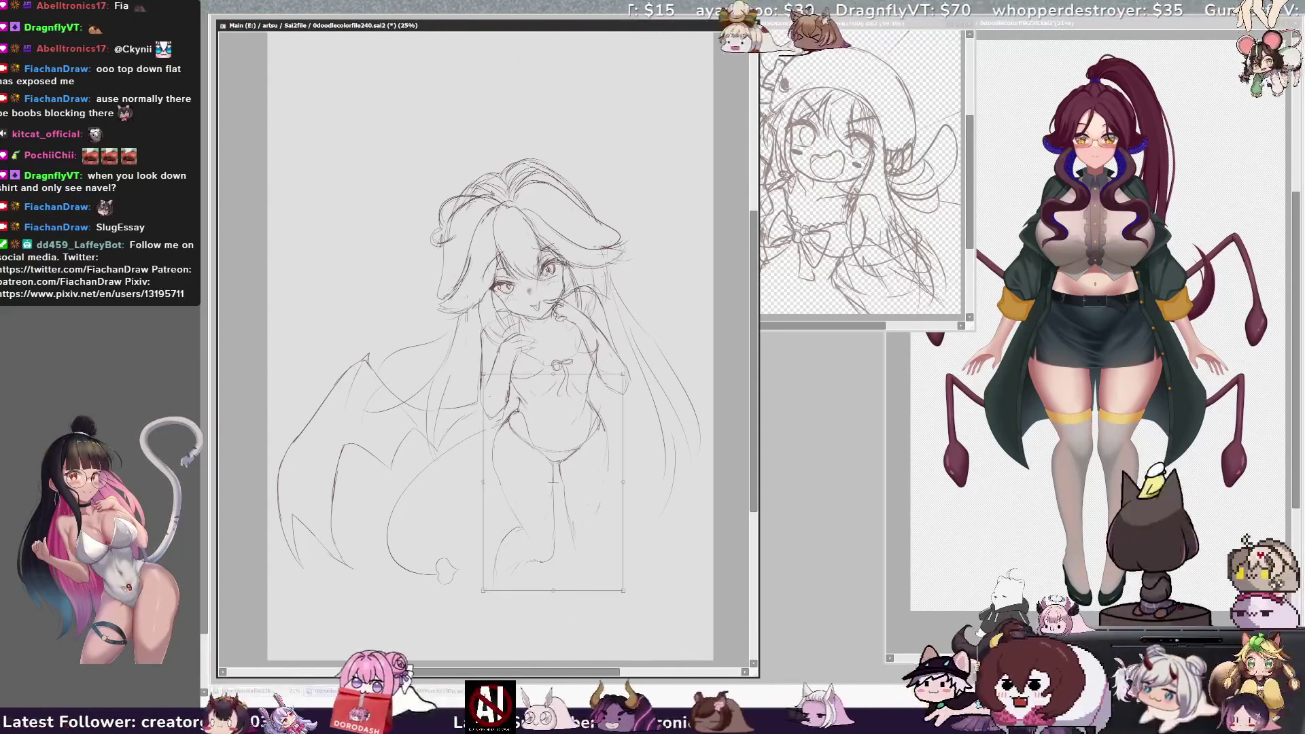
drag(554, 599, 537, 600)
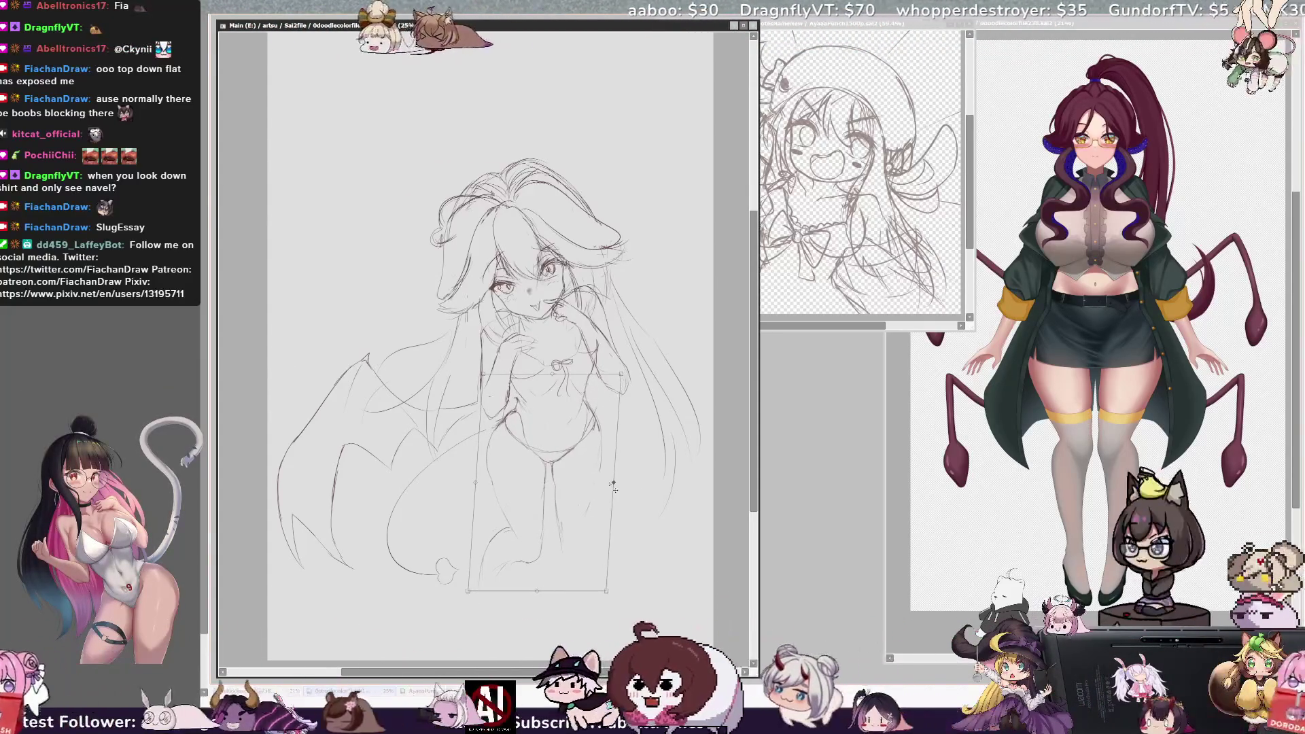
mouse_move(538, 591)
mouse_down()
mouse_move(531, 575)
mouse_move(585, 475)
mouse_move(609, 389)
mouse_up()
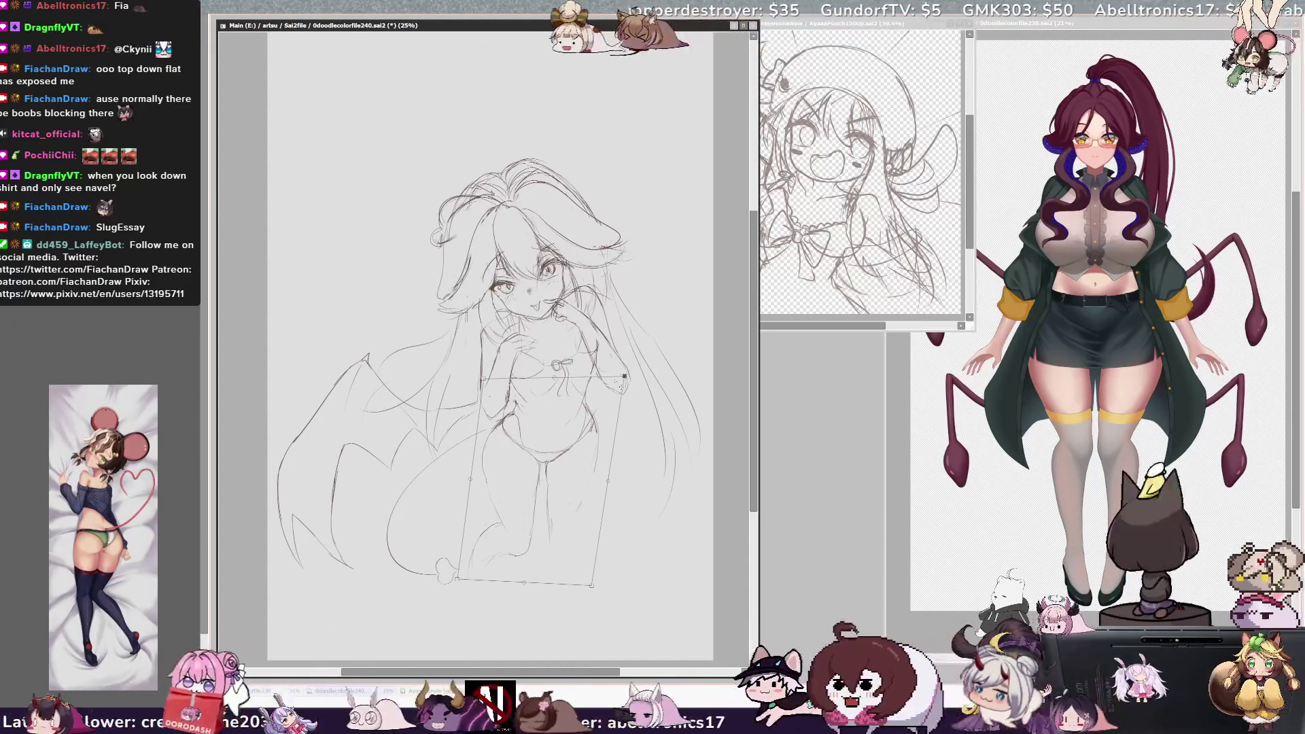
key(Return)
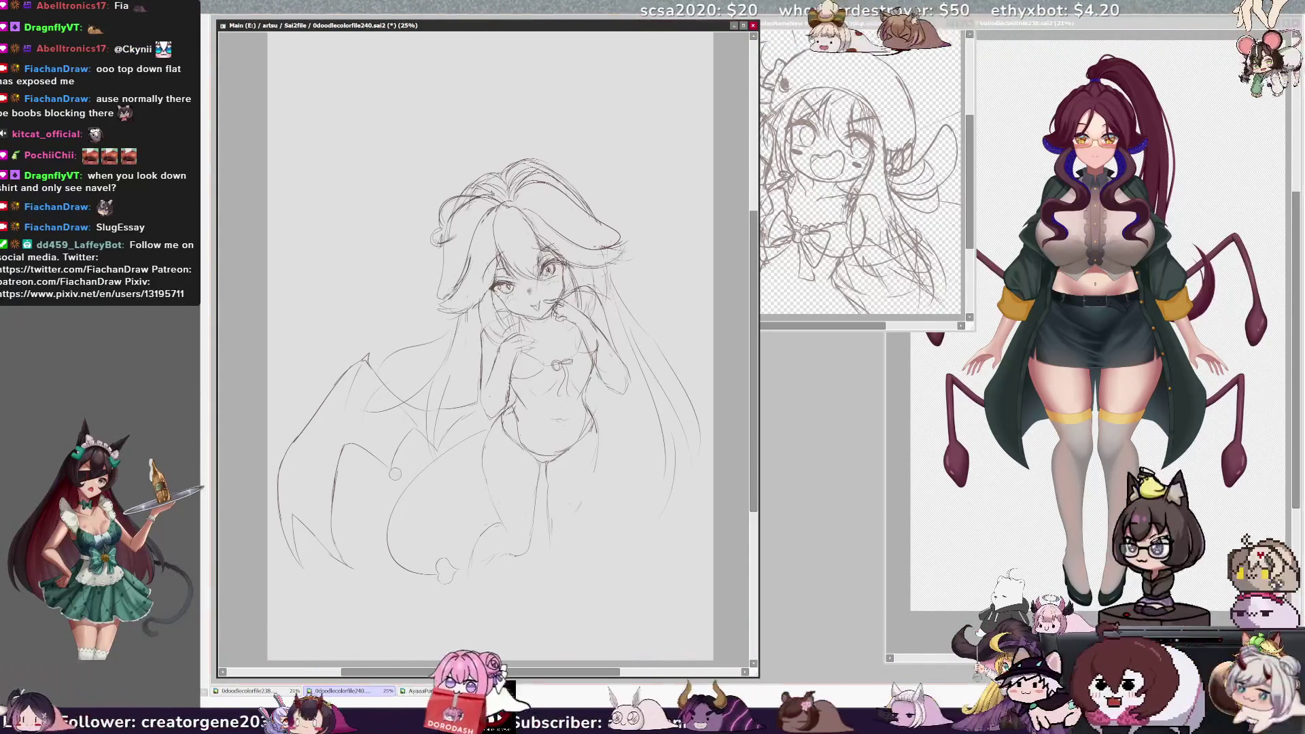
key(ctrl+z)
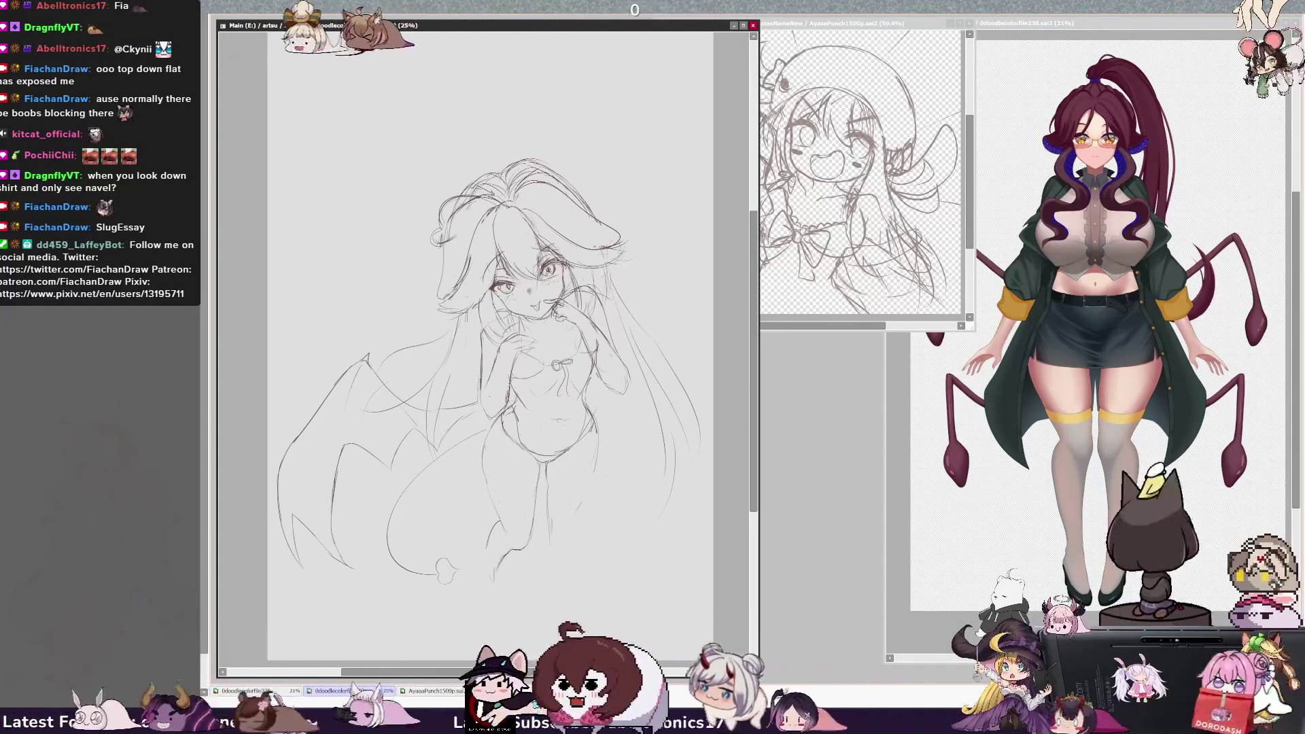
Step: Sketch the lines around the feet, redraw one stroke there, and mirror the view horizontally
mouse_move(492, 548)
mouse_down()
mouse_move(487, 568)
mouse_move(479, 558)
mouse_move(487, 578)
mouse_up()
key(ctrl+z)
drag(499, 575, 511, 561)
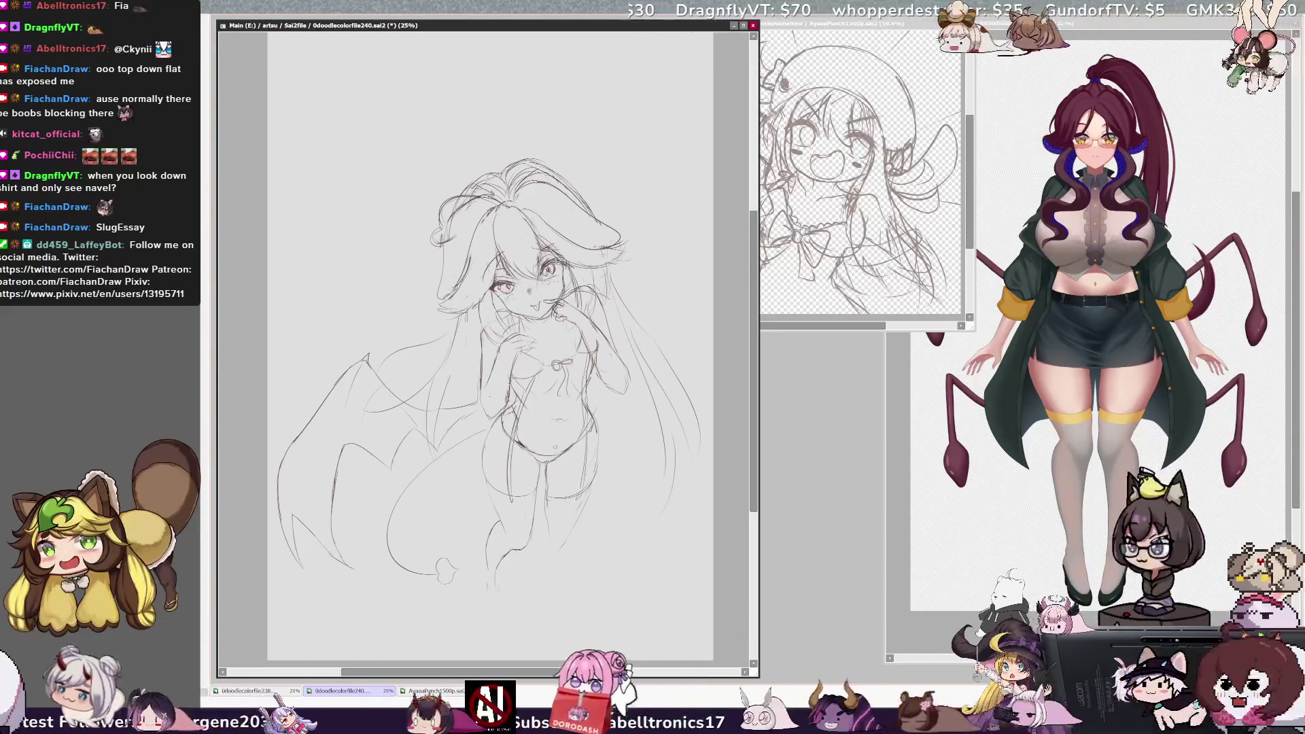
key(h)
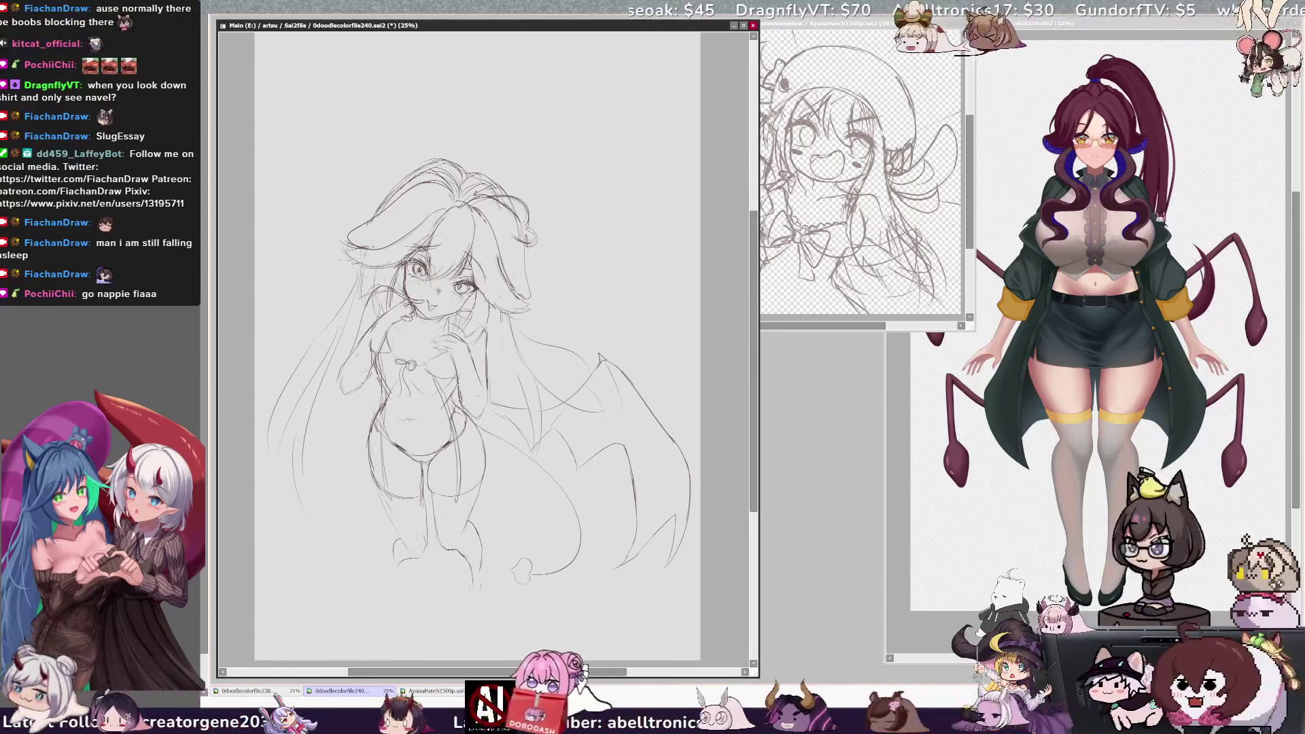
Step: Reduce the brush size and flip the canvas view back to its normal orientation
key(bracketleft)
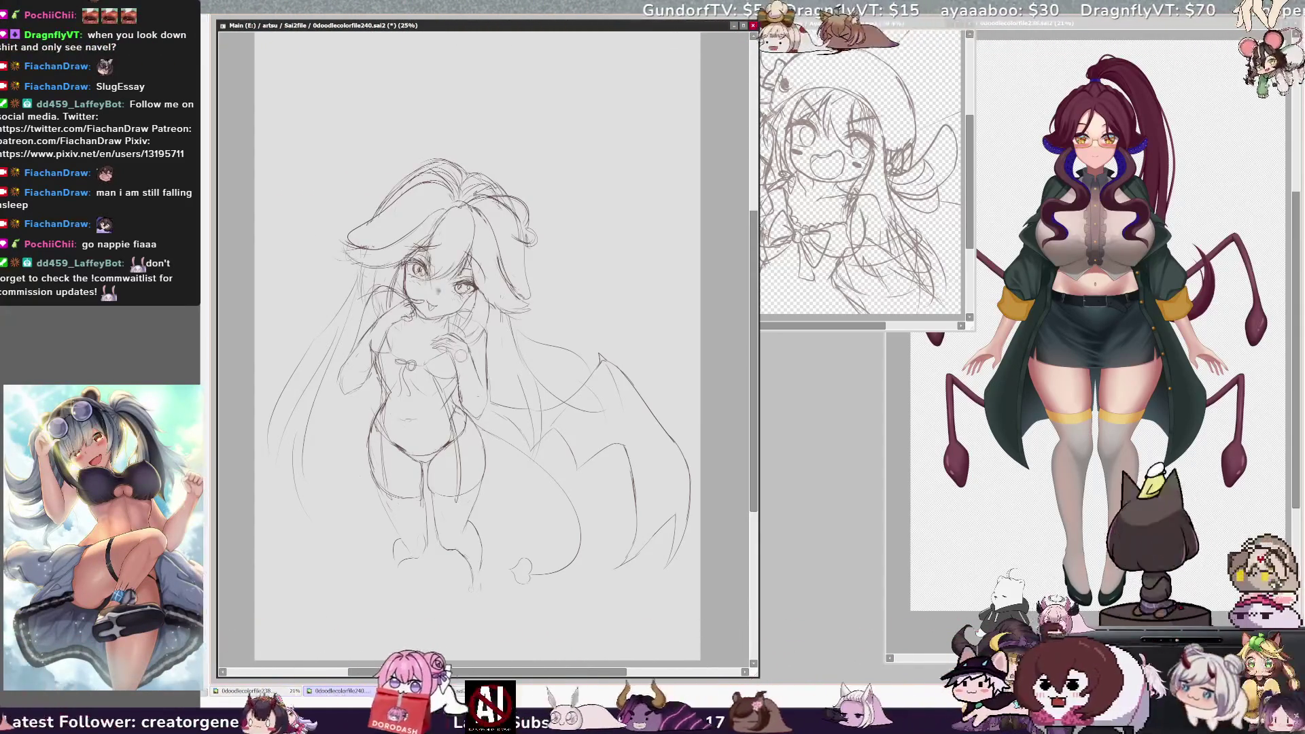
key(h)
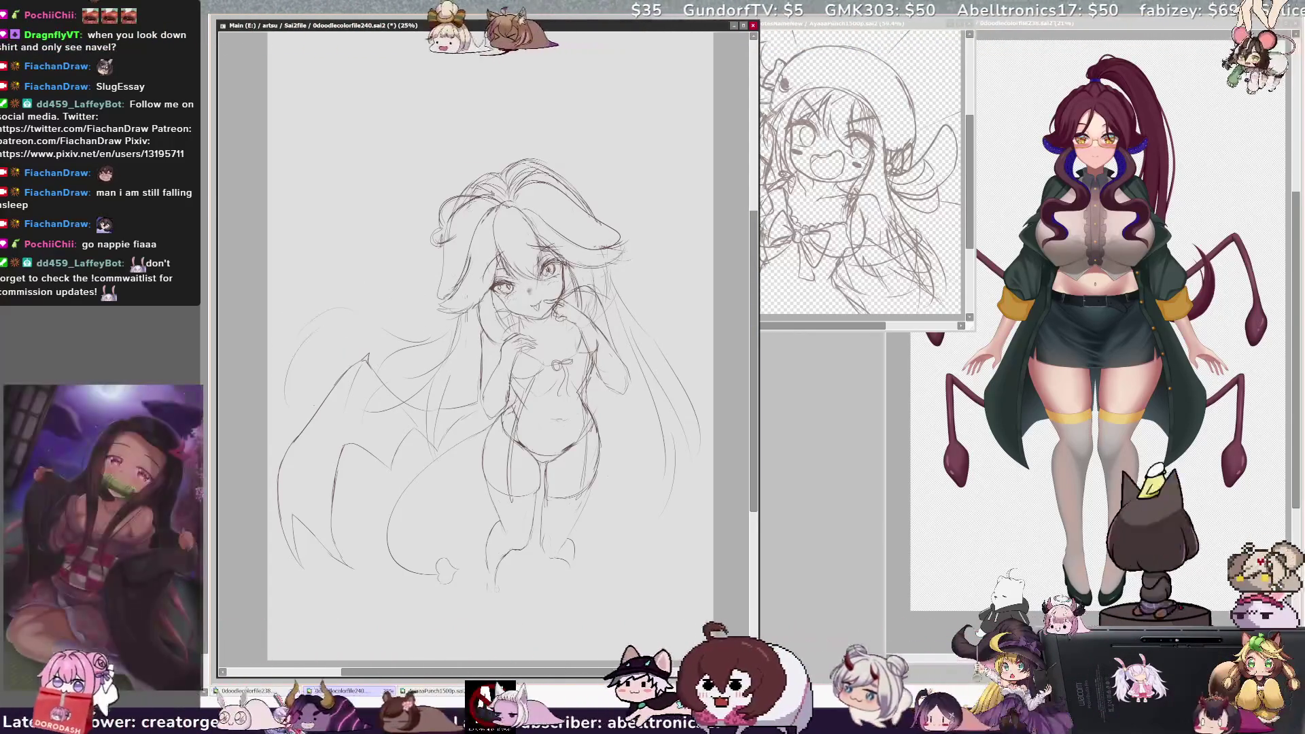
Step: Pencil a curved strand on the left hair, a small navel and a heart on the belly
drag(316, 286, 303, 317)
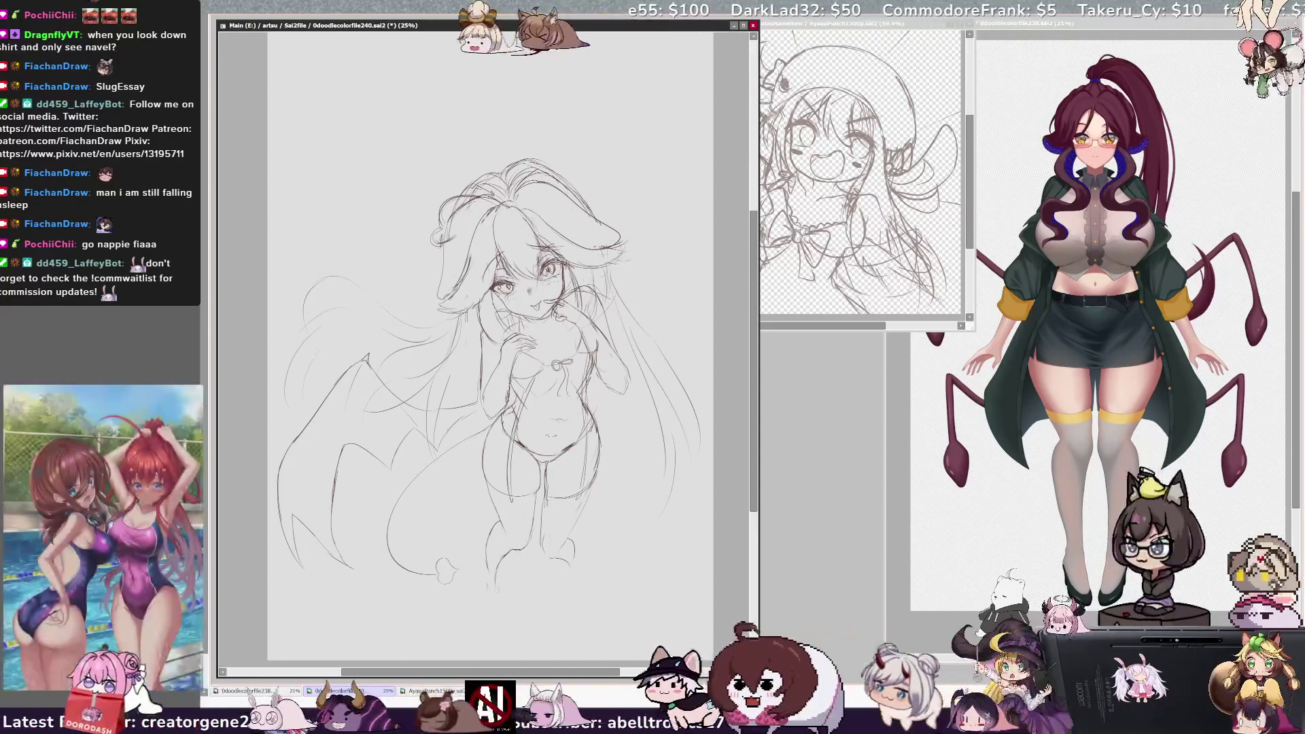
drag(551, 406, 552, 406)
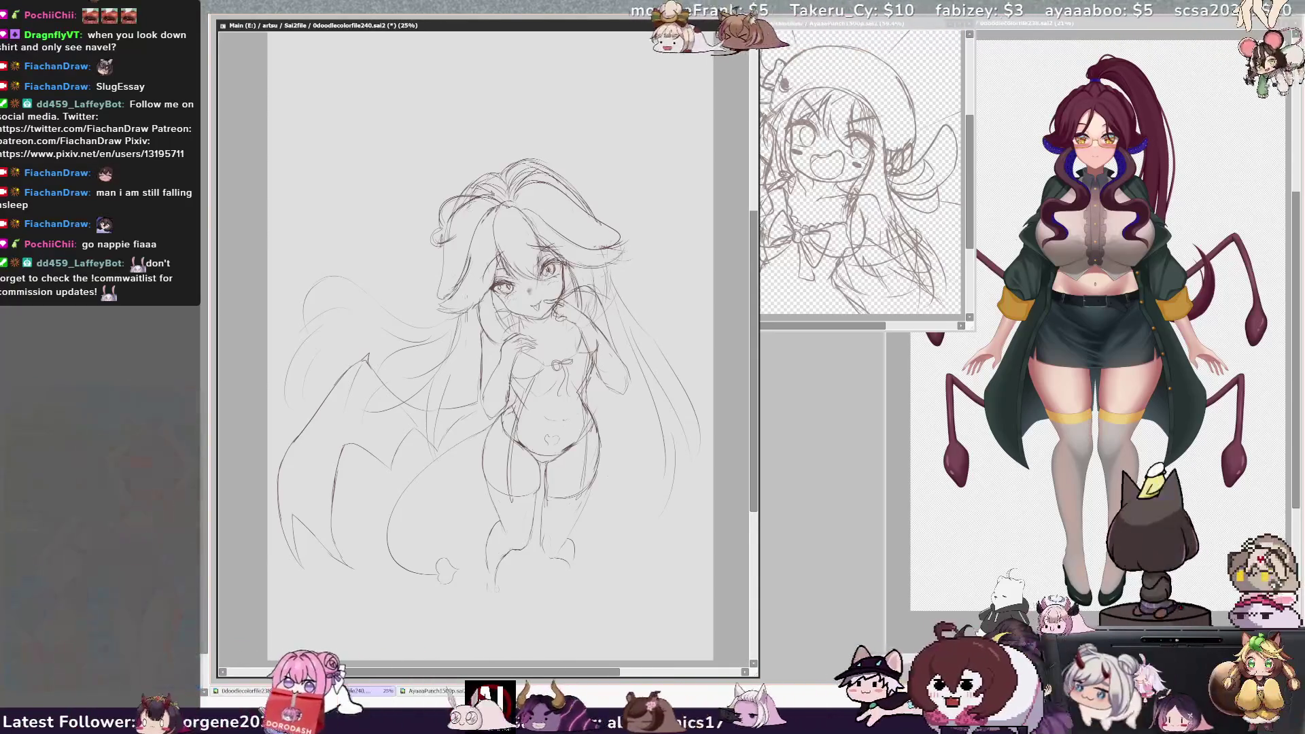
drag(544, 436, 554, 440)
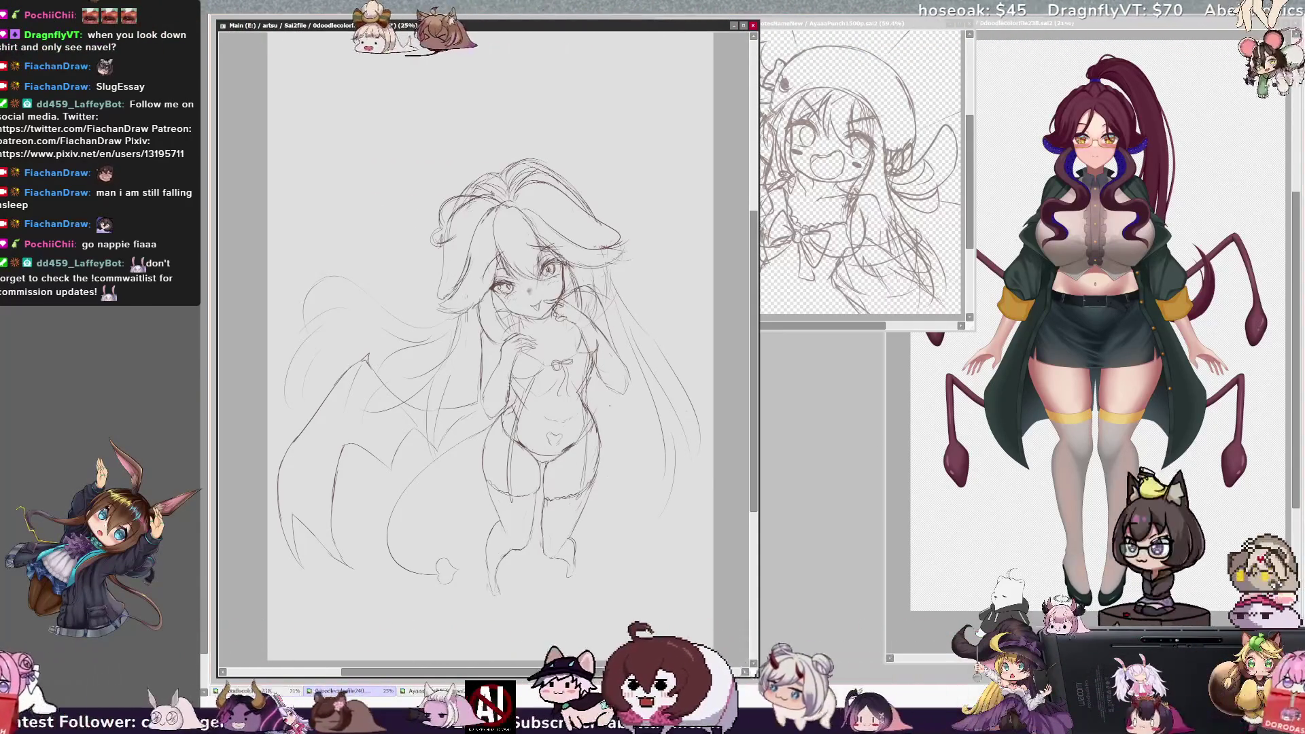
key(minus)
key(minus)
key(minus)
scroll(596, 414, up, 3)
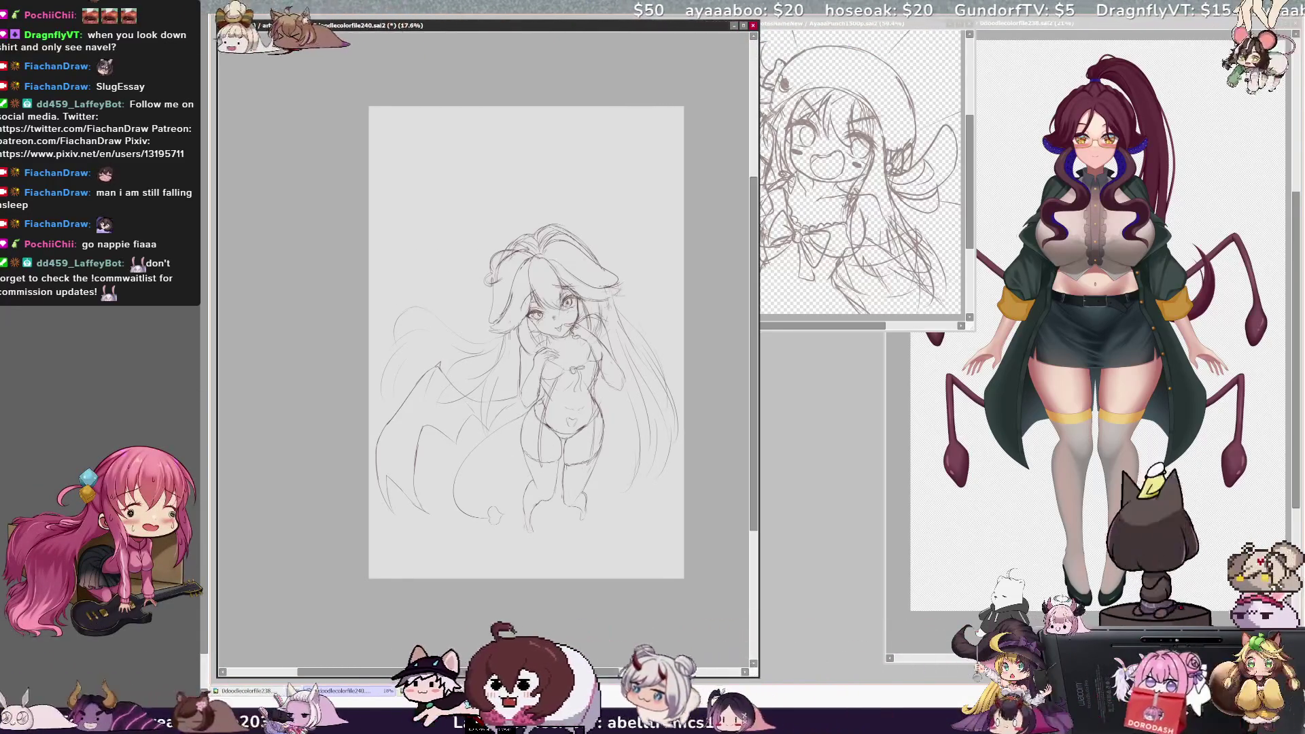
Step: Zoom into the winged-girl sketch, then hide it so the canvas shows blank
scroll(627, 373, up, 1)
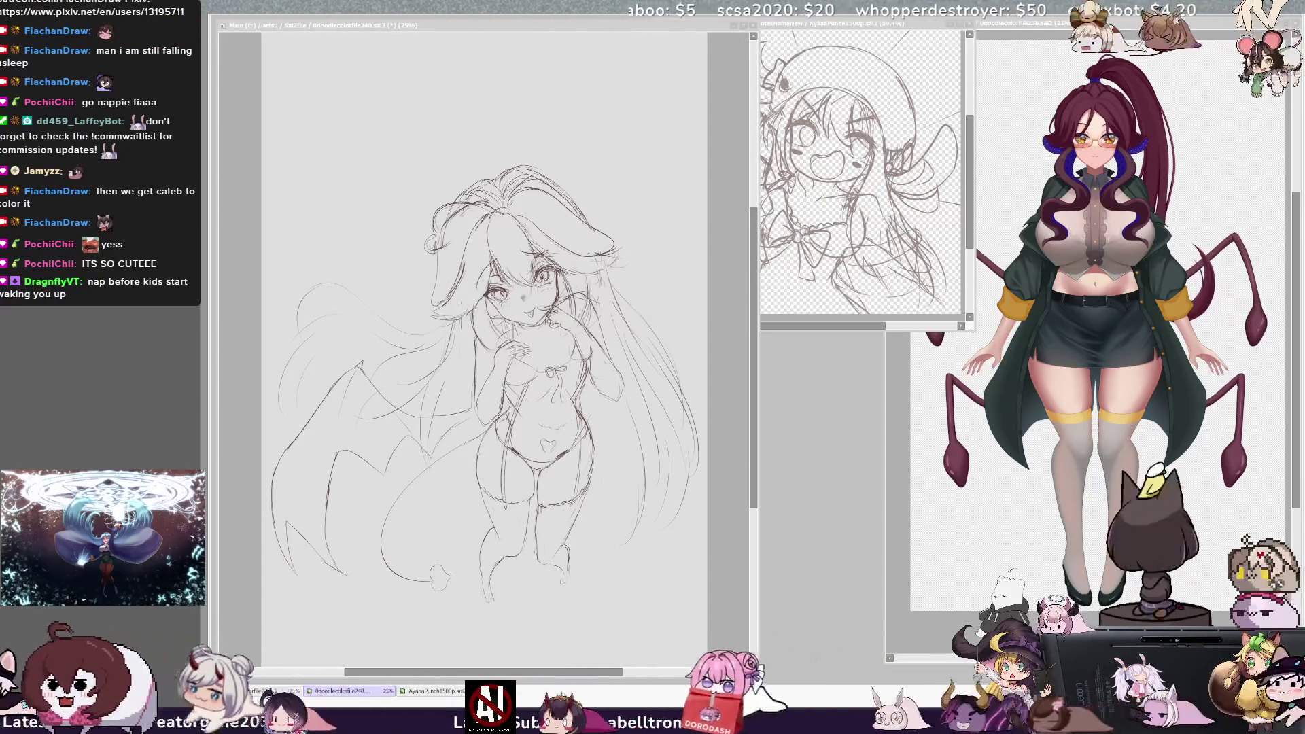
key(Delete)
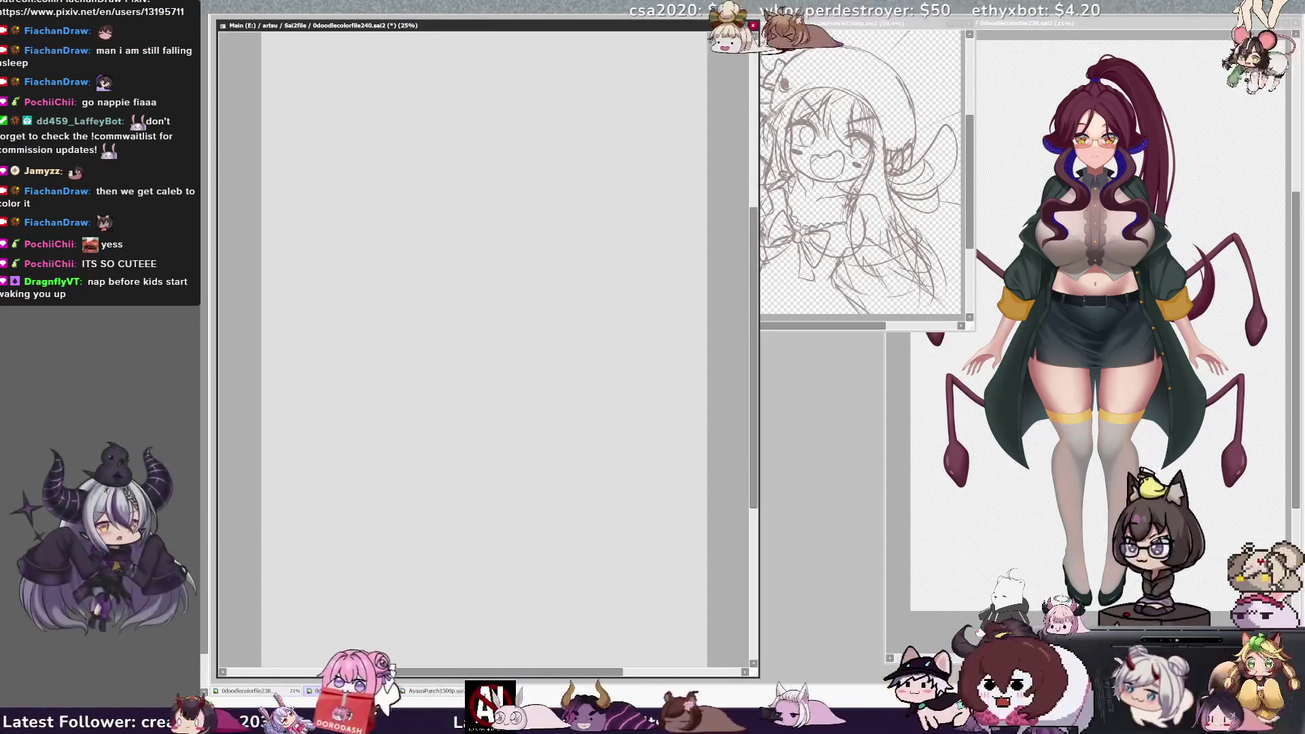
Step: Undo with Ctrl+Z to bring the cat-eared girl sketch back onto the canvas
key(ctrl+z)
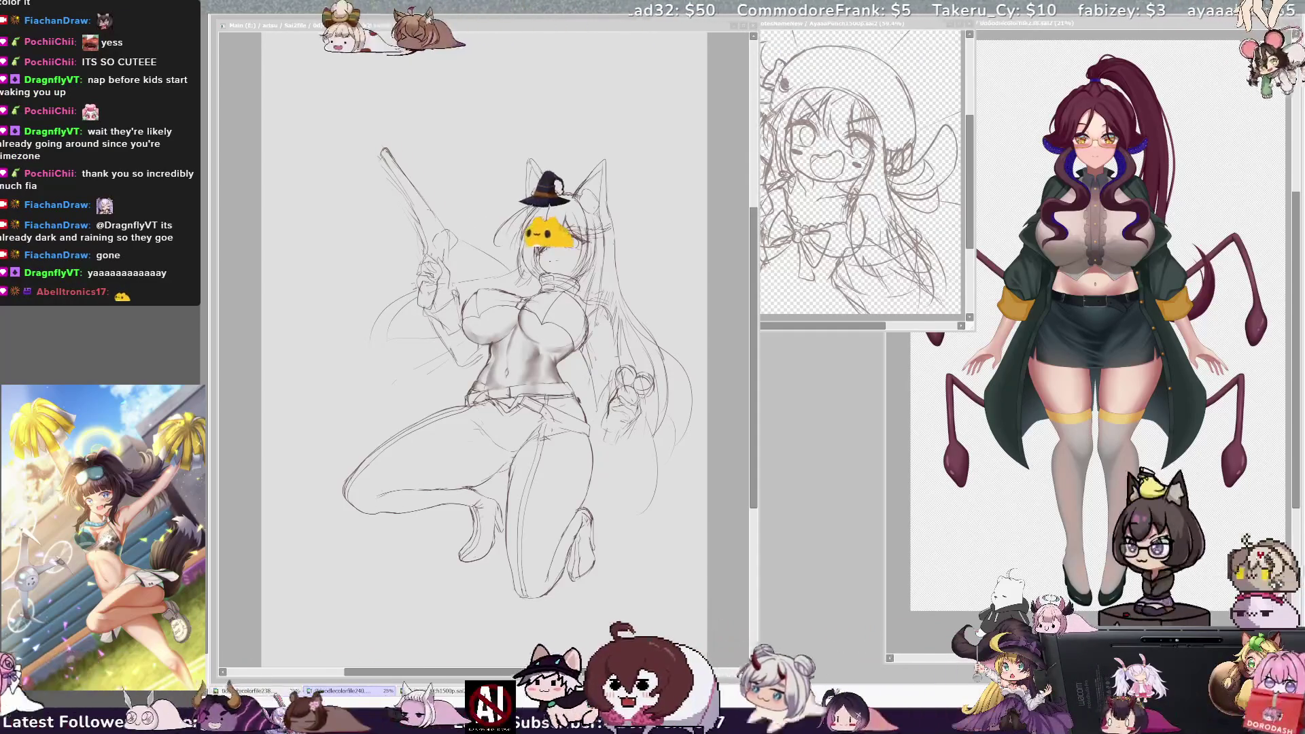
Step: Zoom the spider-girl reference out to about 21% and centre the whole figure
key(ctrl+Tab)
key(ctrl+plus)
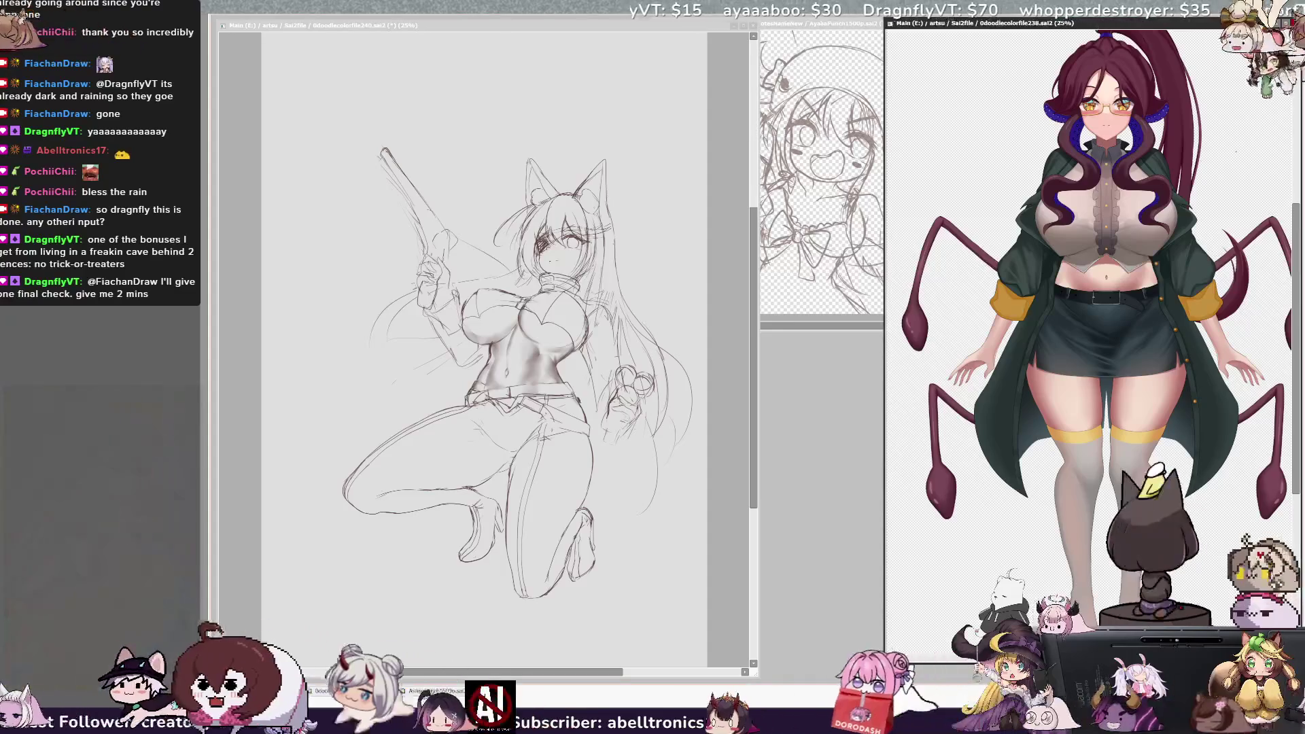
scroll(1092, 340, down, 1)
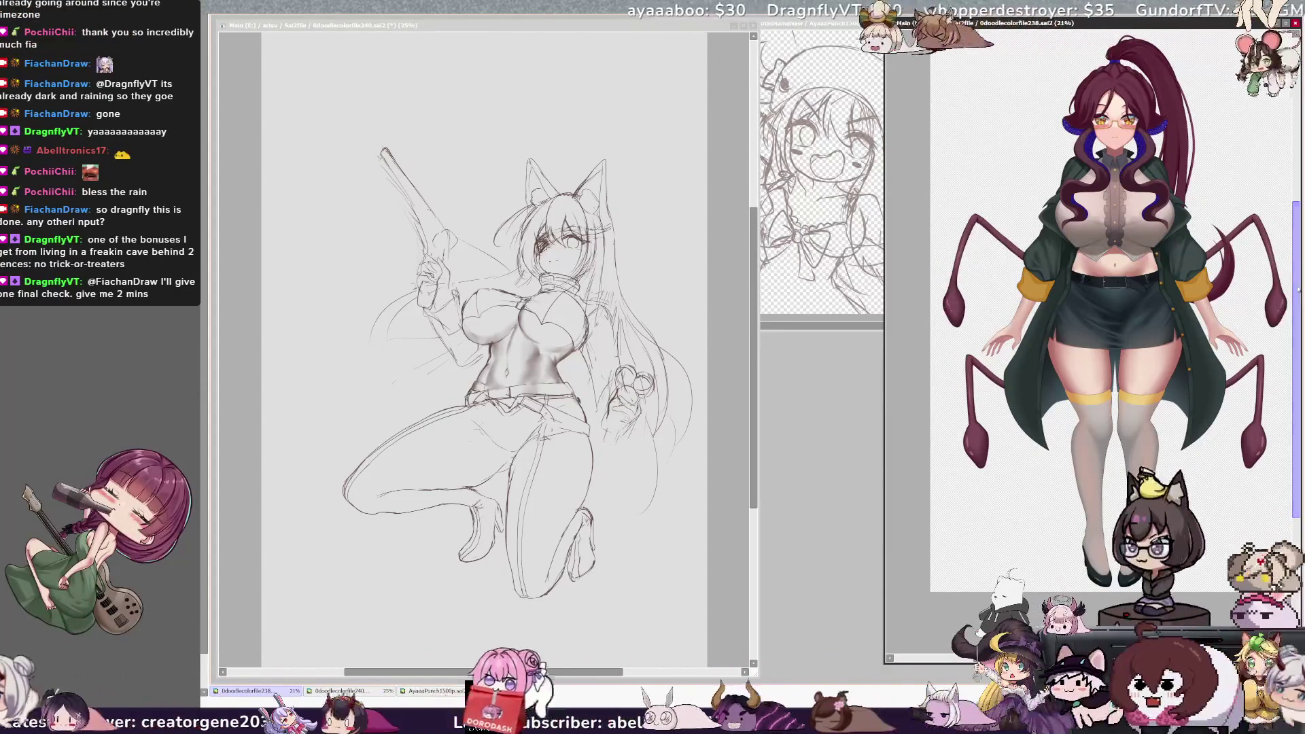
drag(1299, 289, 1300, 271)
scroll(1092, 340, right, 2)
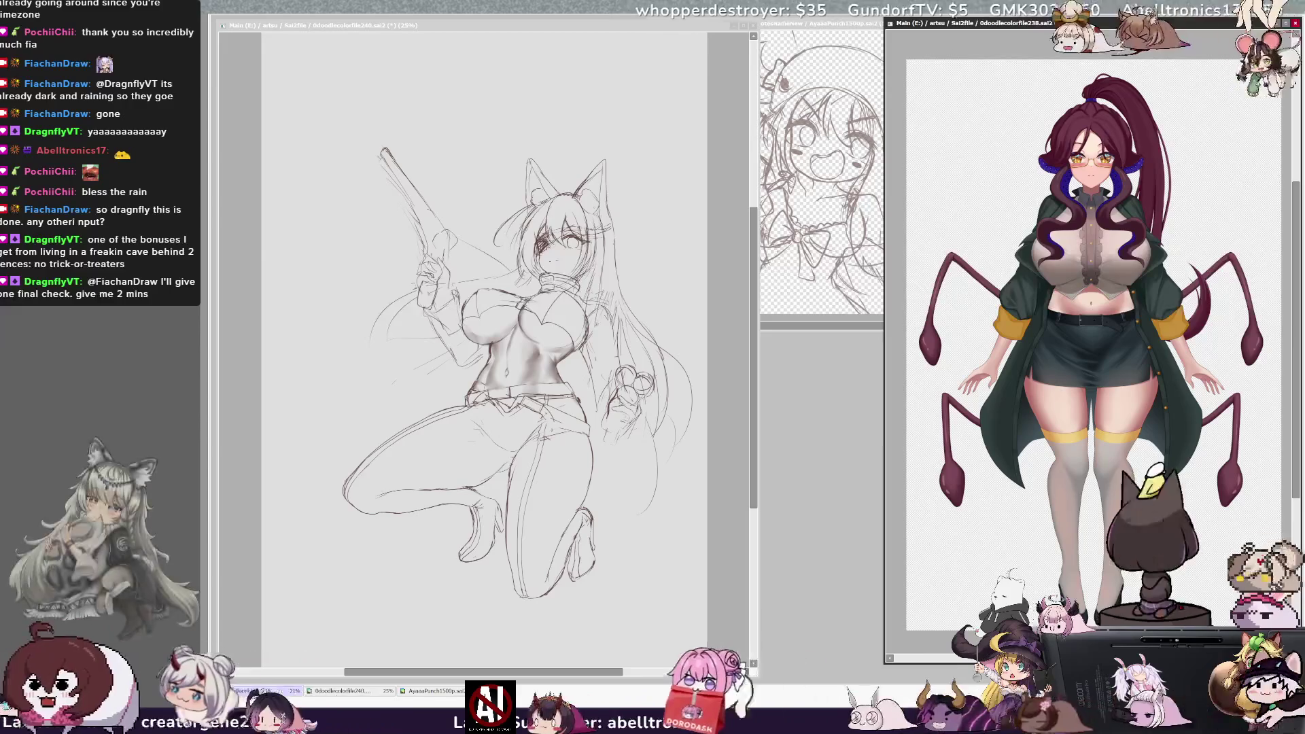
click(213, 169)
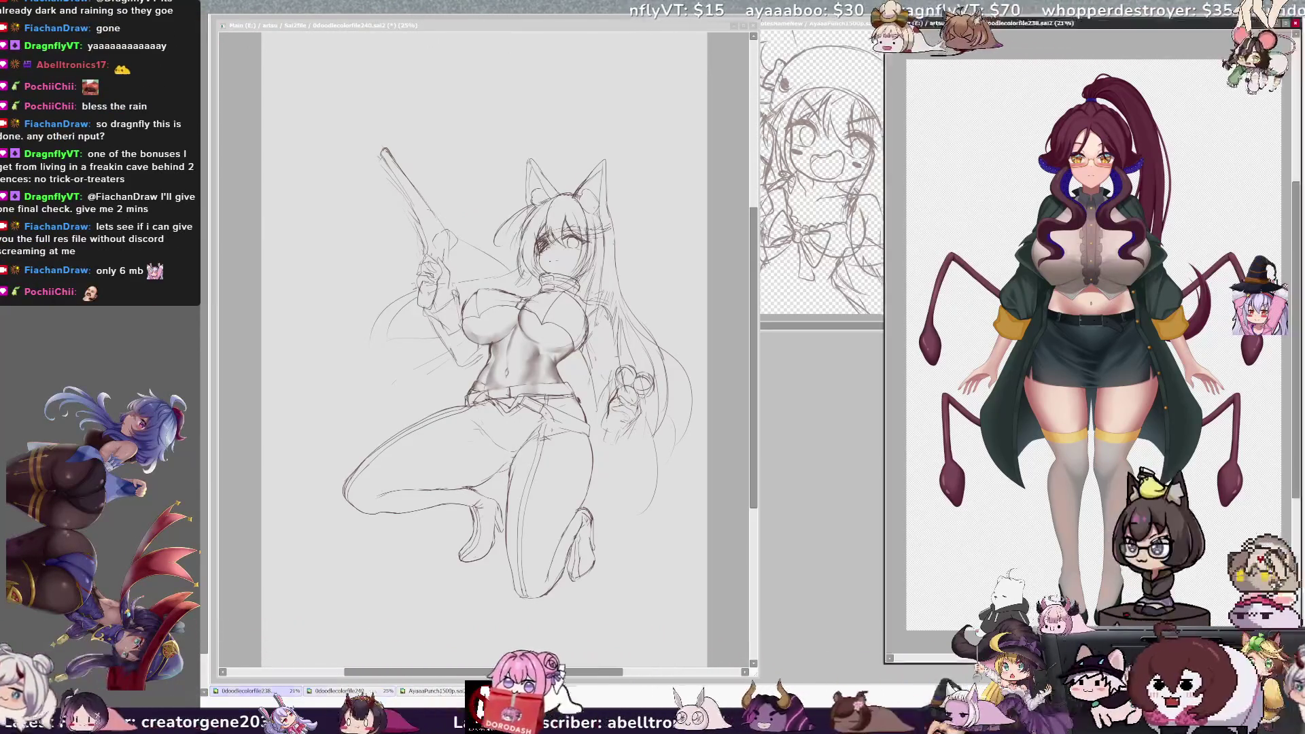
click(679, 214)
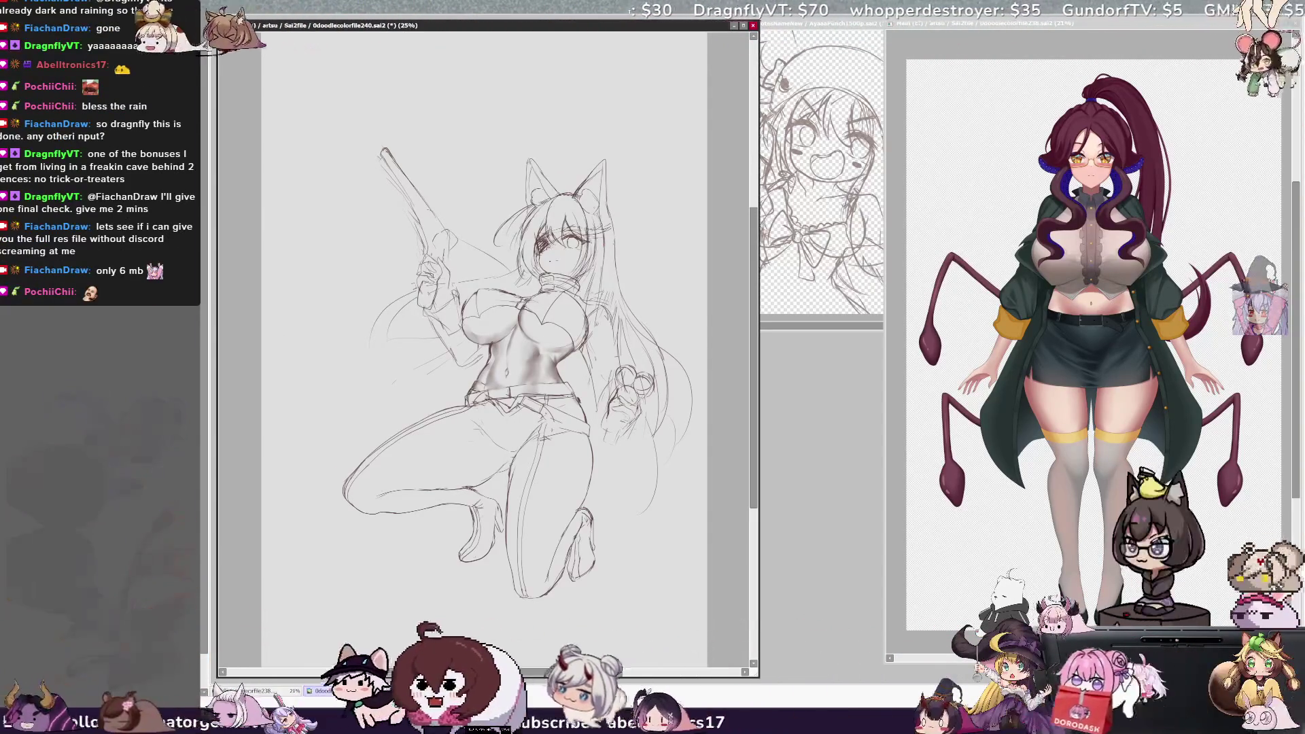
Step: Return to the sketch window and briefly hide then restore the pencil sketch
key(alt+Tab)
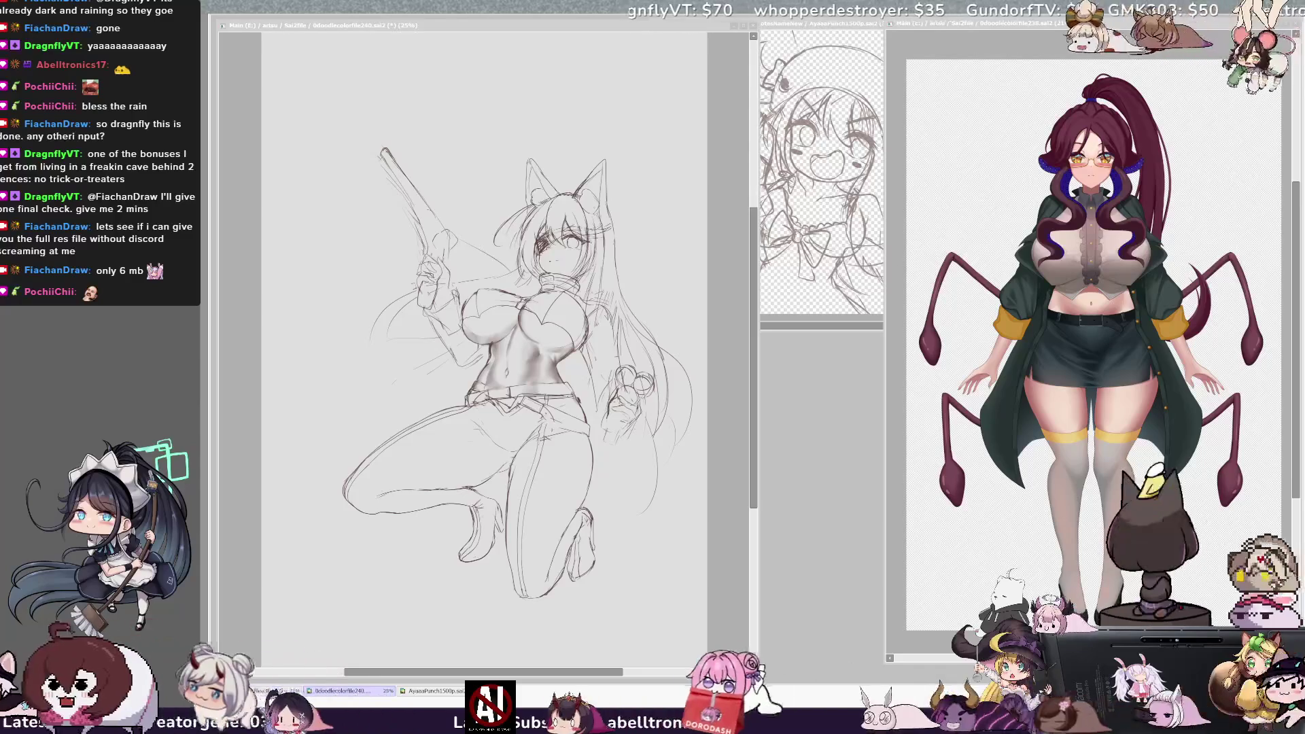
key(alt+Tab)
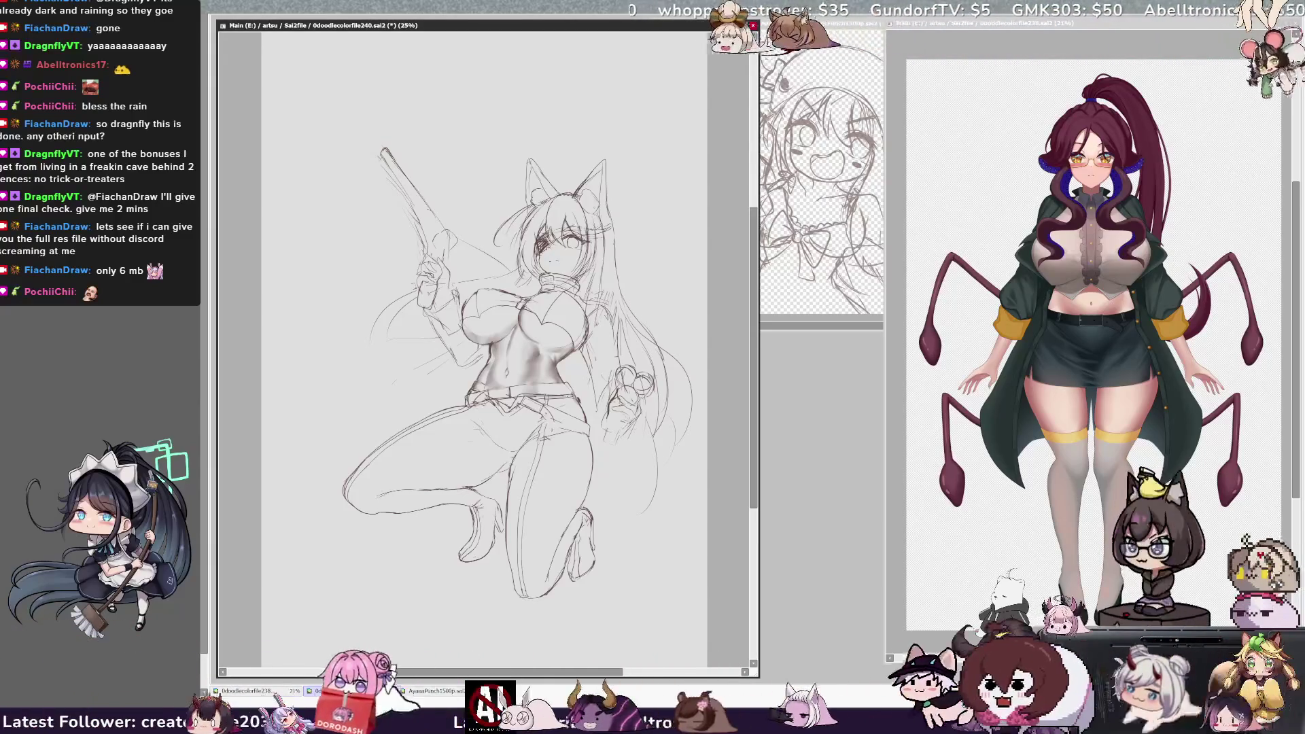
key(Delete)
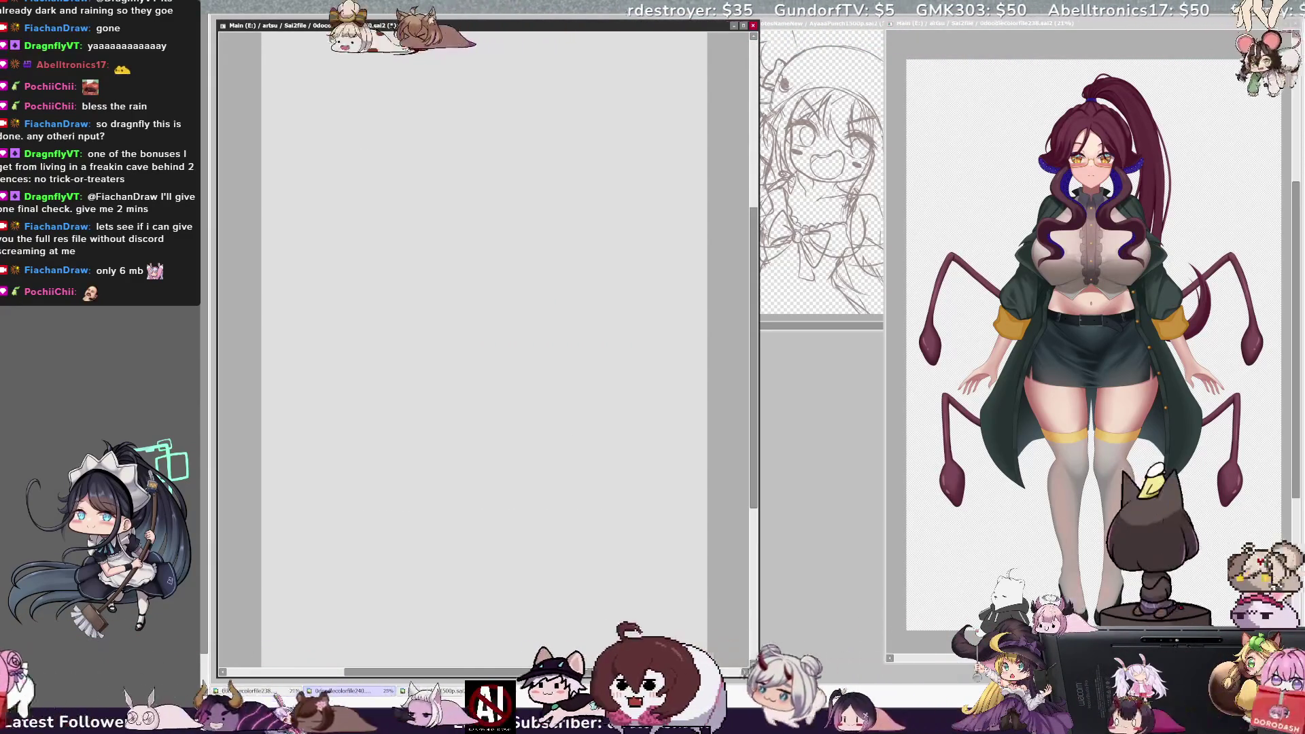
key(ctrl+z)
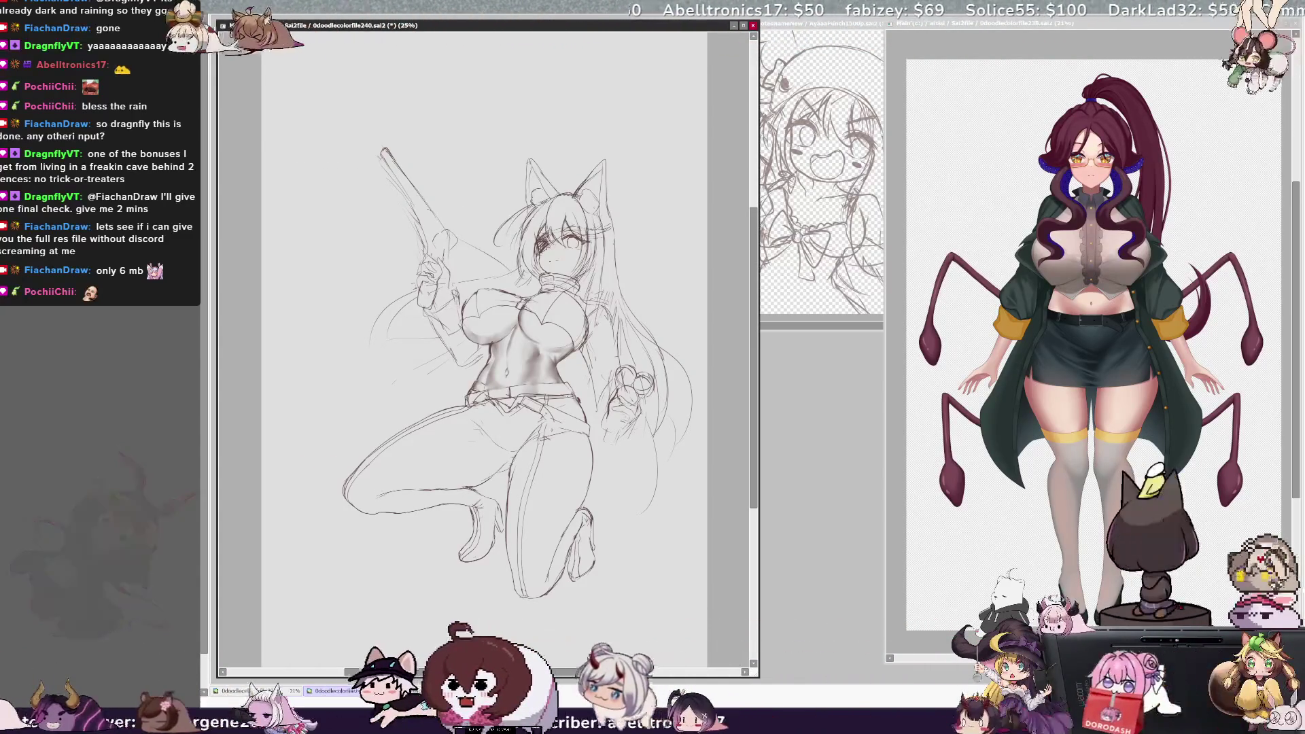
Step: Shift the figure left with the scrollbar and narrow the sketch window slightly
drag(484, 672, 495, 673)
drag(624, 677, 625, 674)
drag(762, 601, 747, 602)
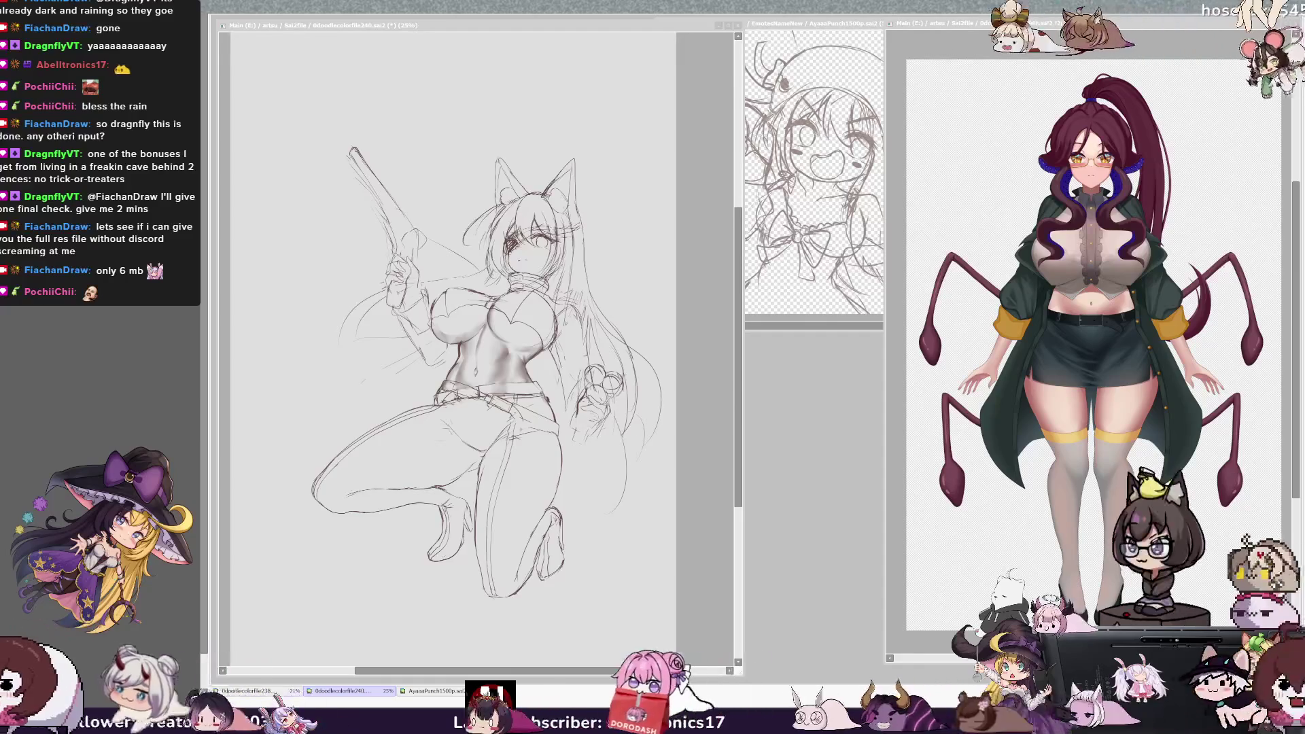
Step: Zoom the sketch to 29.7% and recentre the kneeling figure horizontally
key(ctrl+plus)
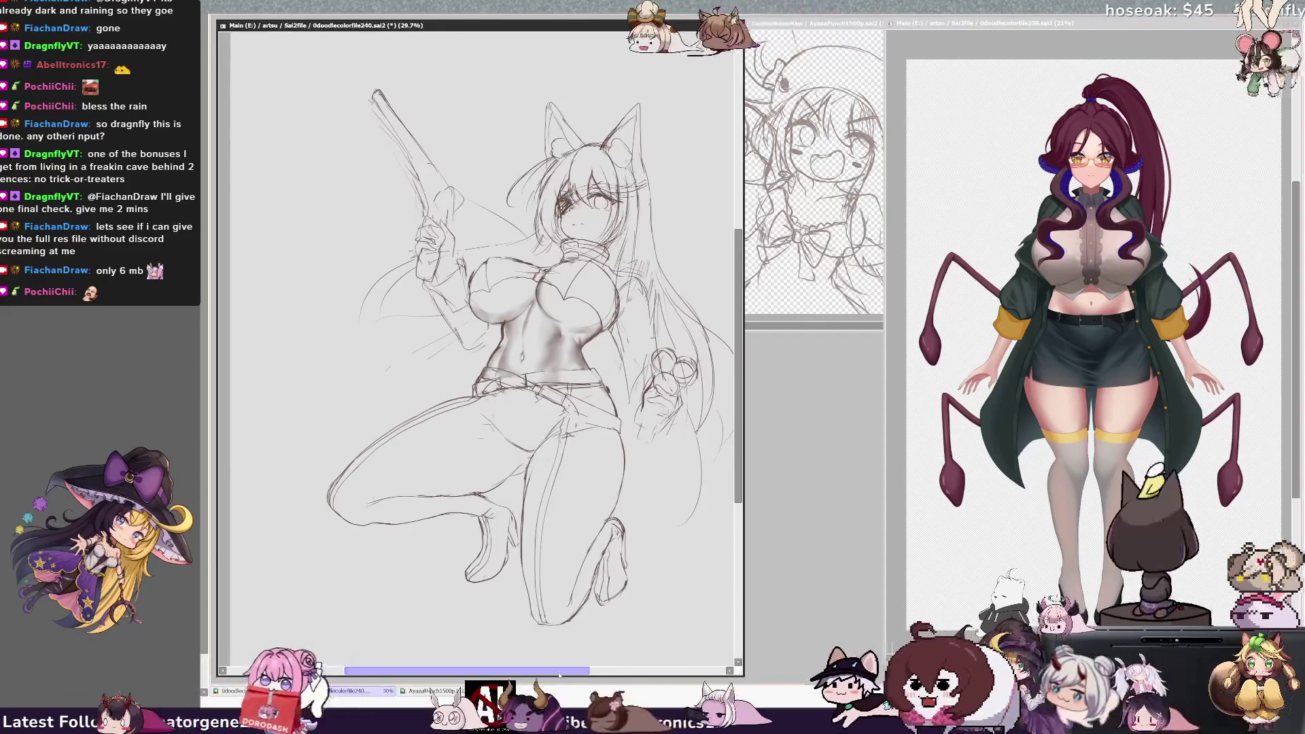
scroll(476, 340, right, 2)
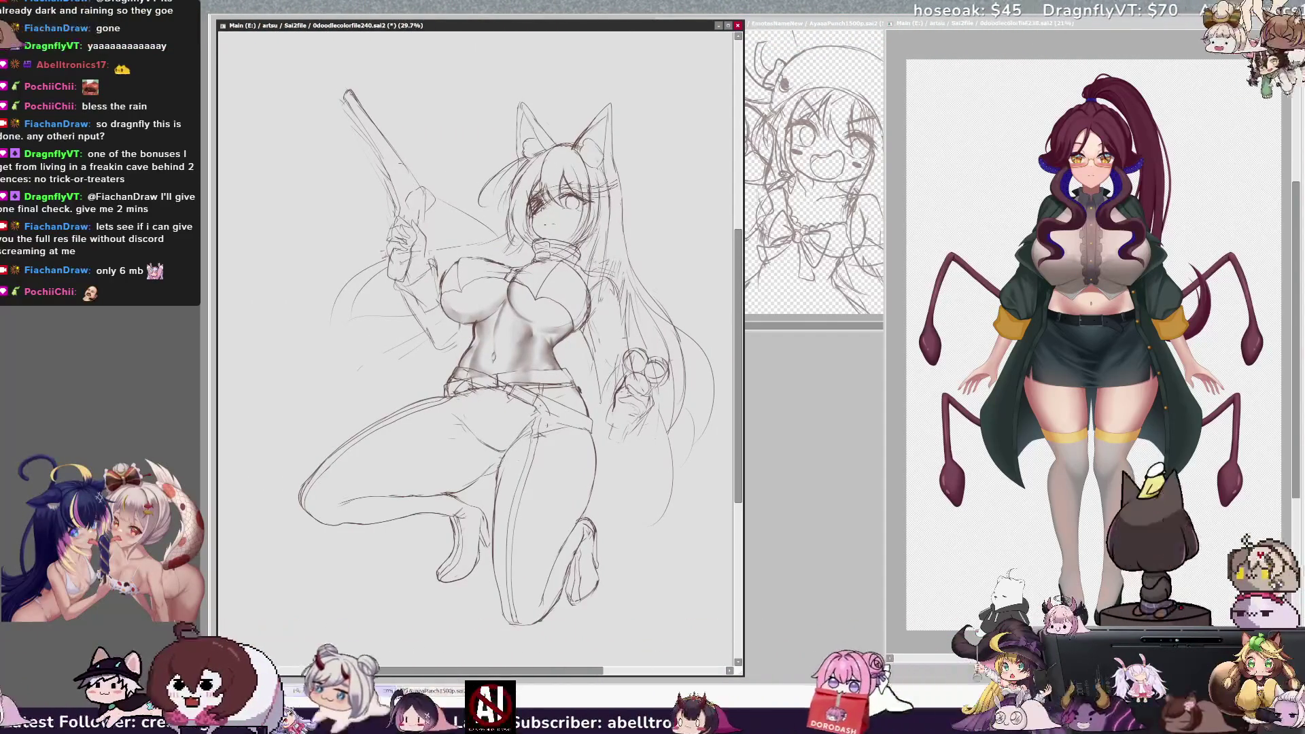
key(ctrl+Tab)
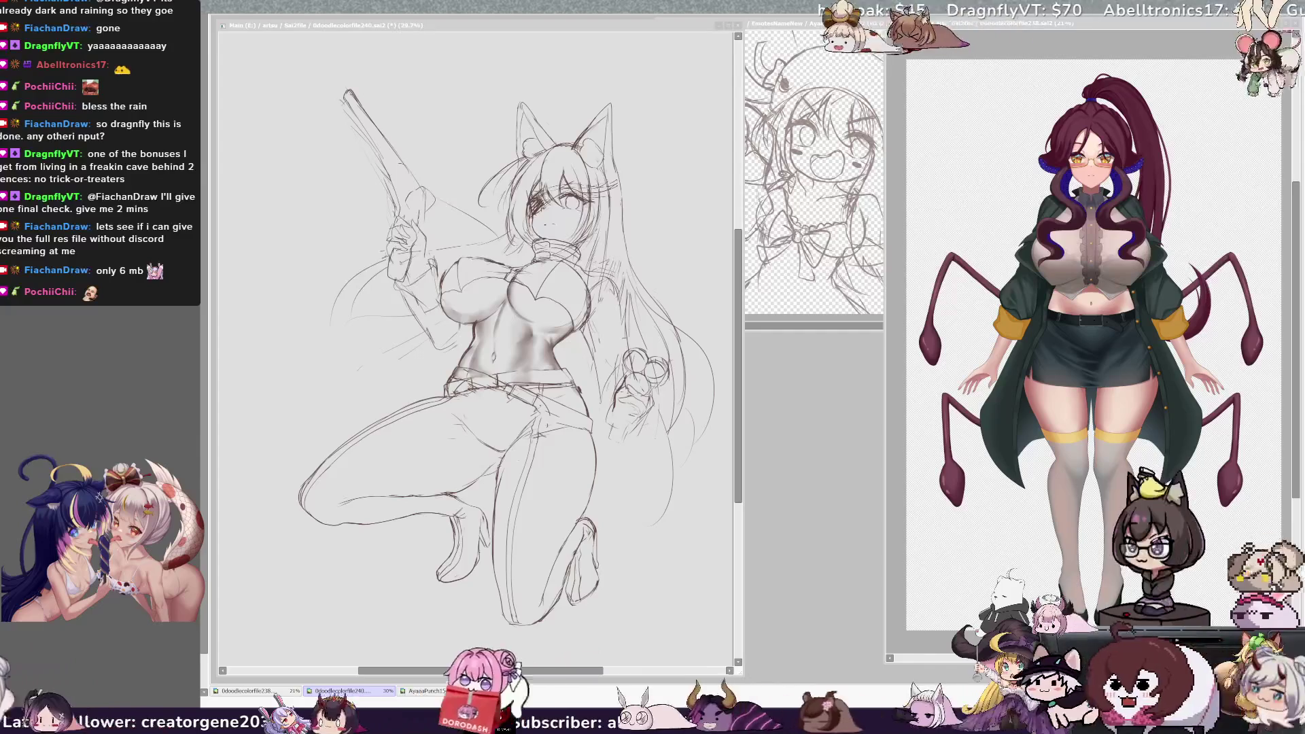
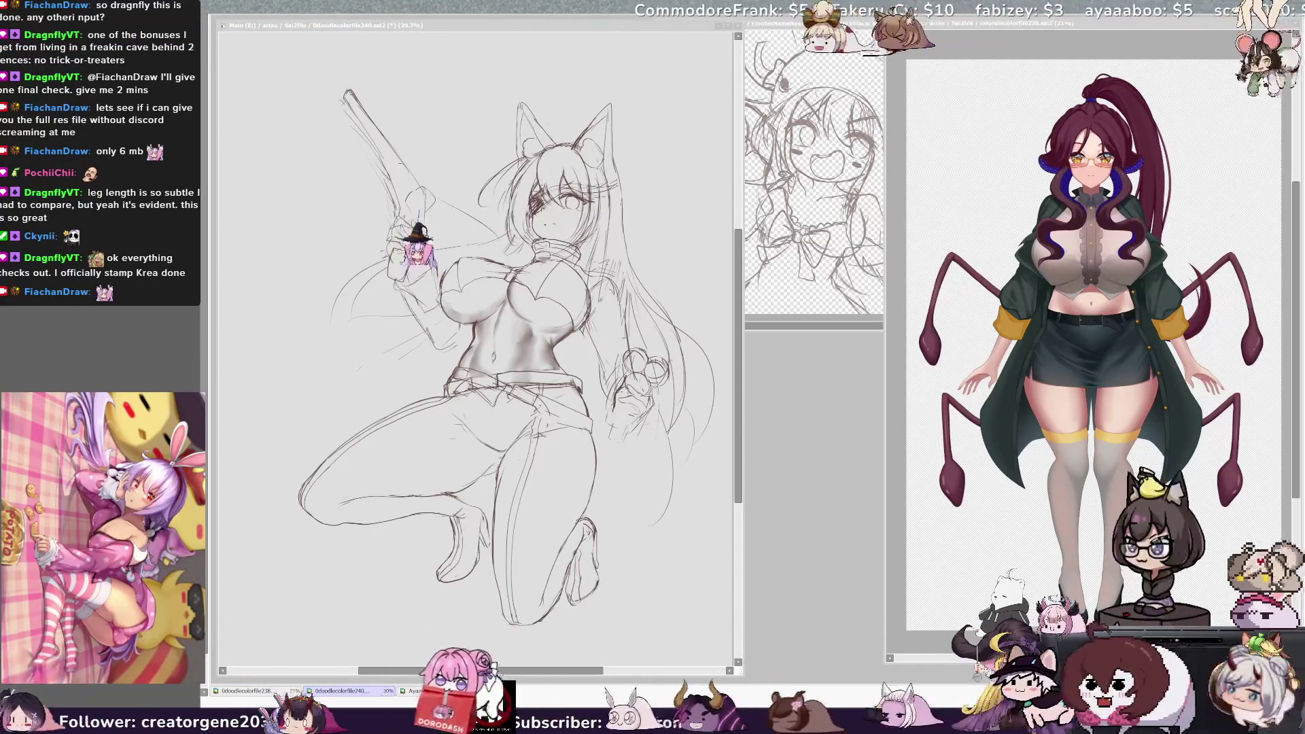
Step: Zoom the spider-girl character reference window from 21% to 25%
key(ctrl+Tab)
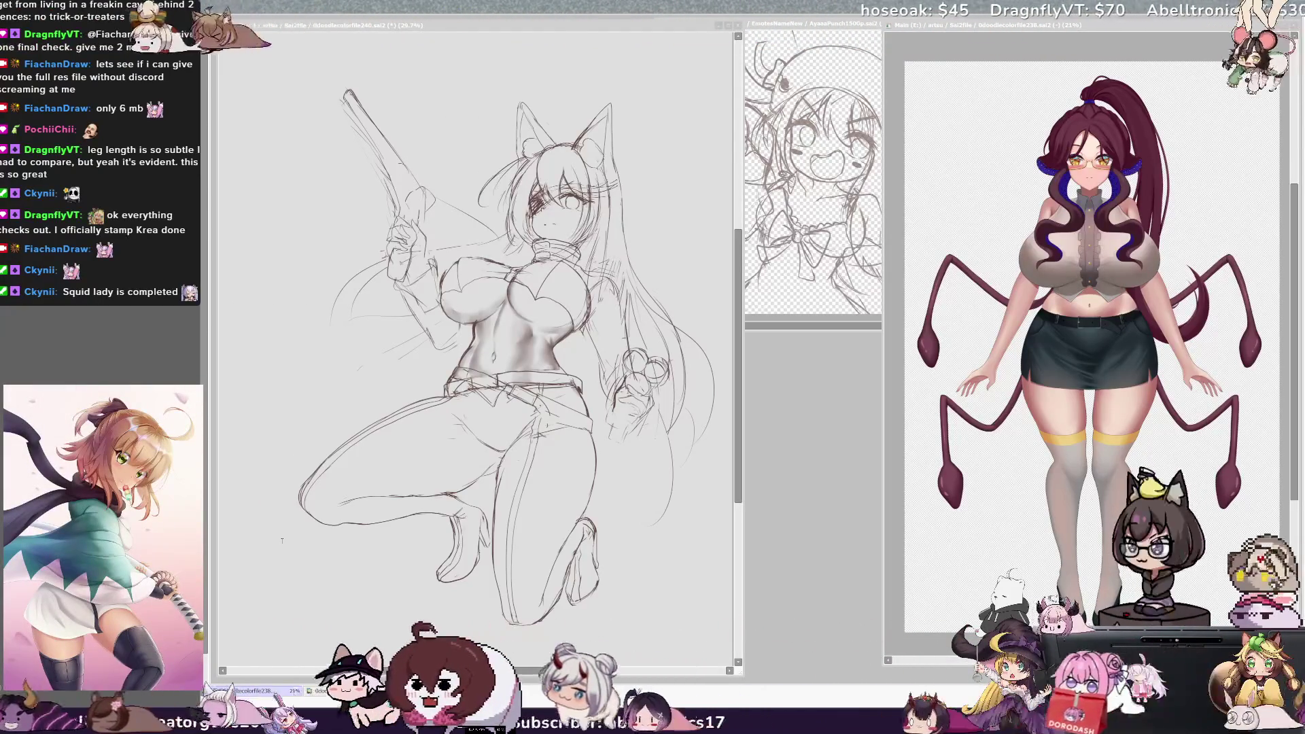
key(ctrl+Tab)
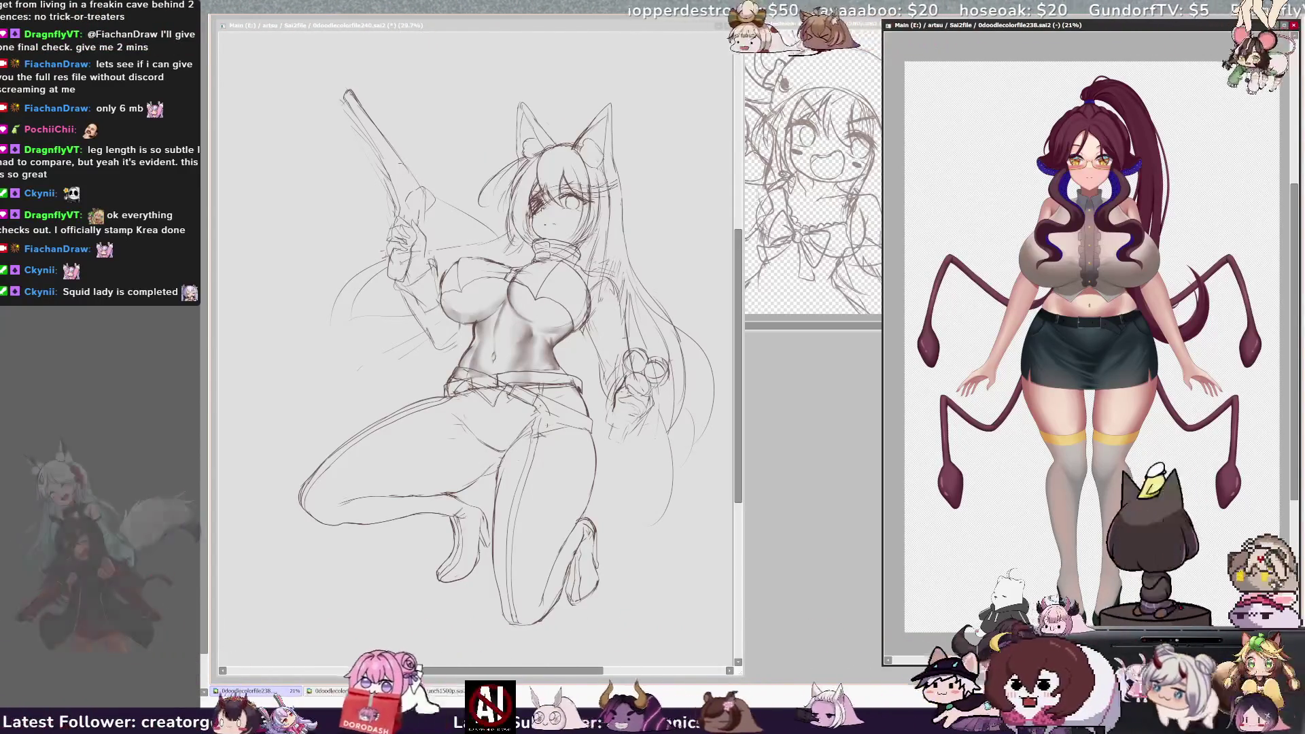
scroll(1088, 367, up, 2)
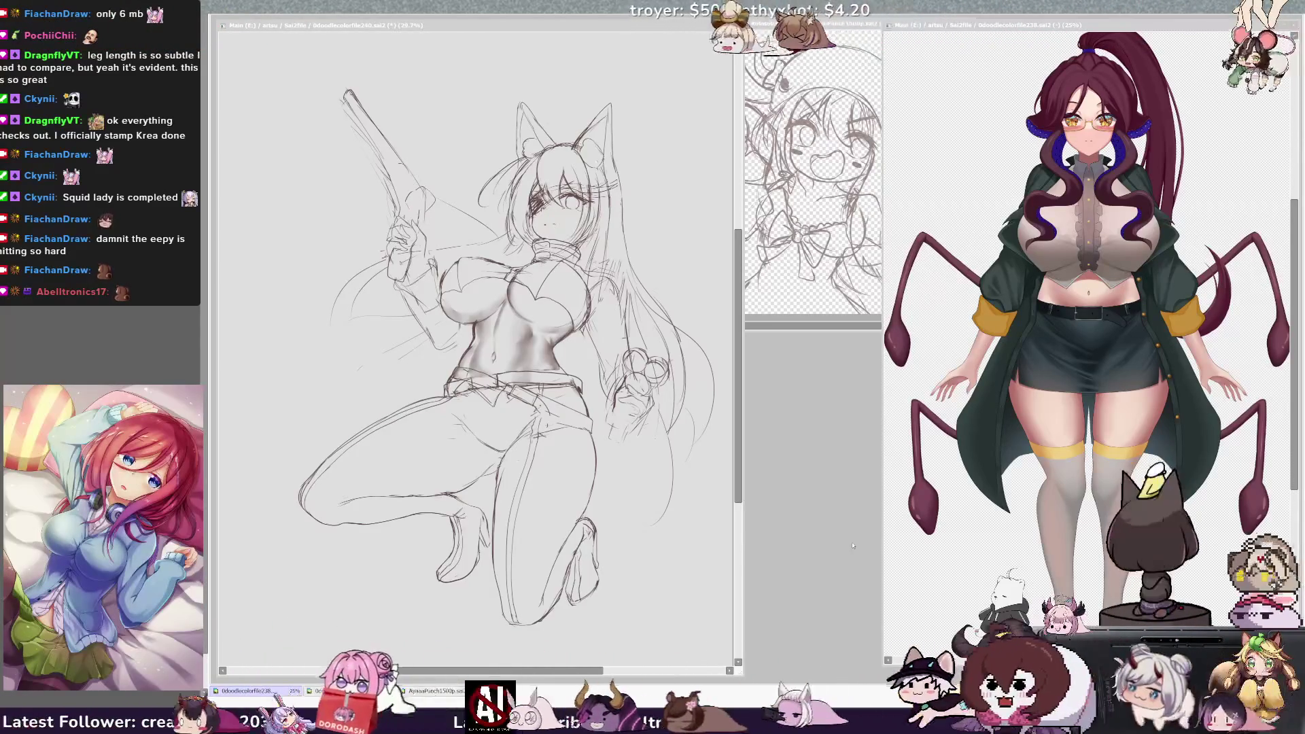
click(1108, 573)
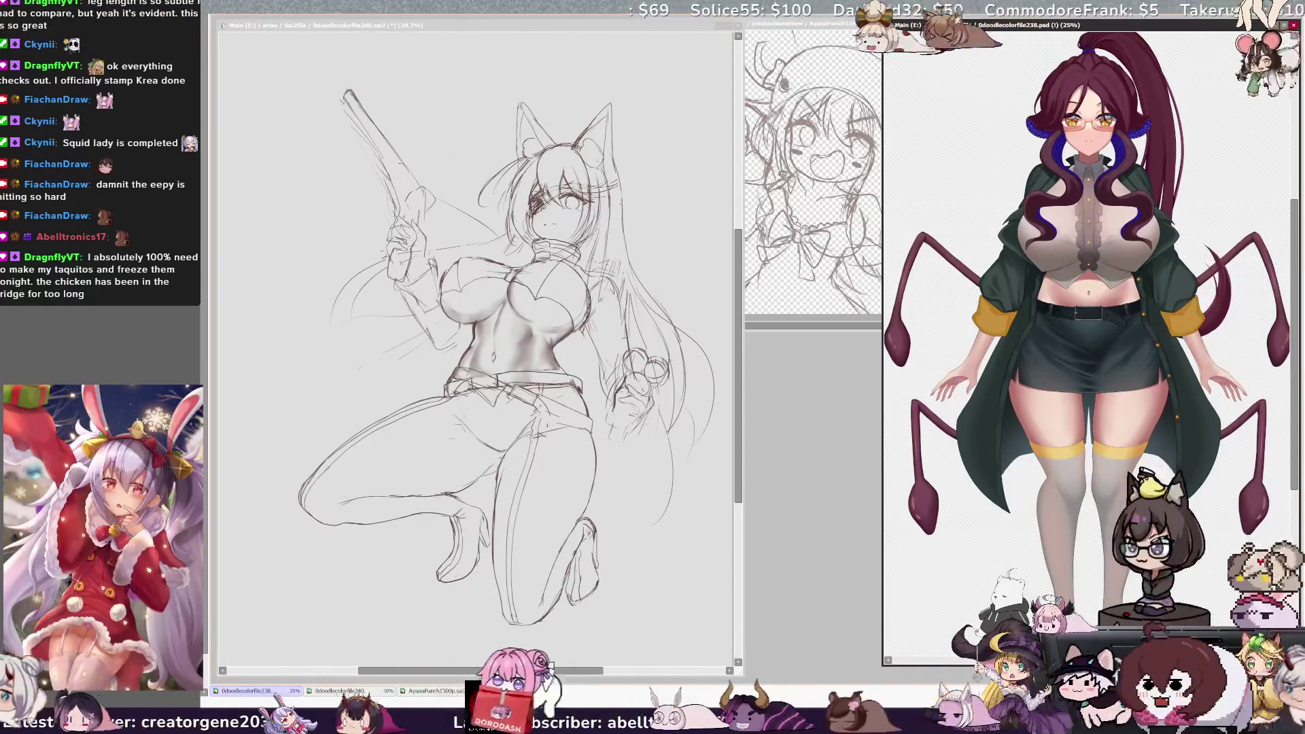
Step: Shrink the spider-girl reference and widen the AyaaaPunch sketch window, then return to the cat-girl canvas
scroll(1088, 339, down, 1)
drag(882, 25, 993, 25)
scroll(1149, 306, down, 1)
drag(744, 170, 656, 170)
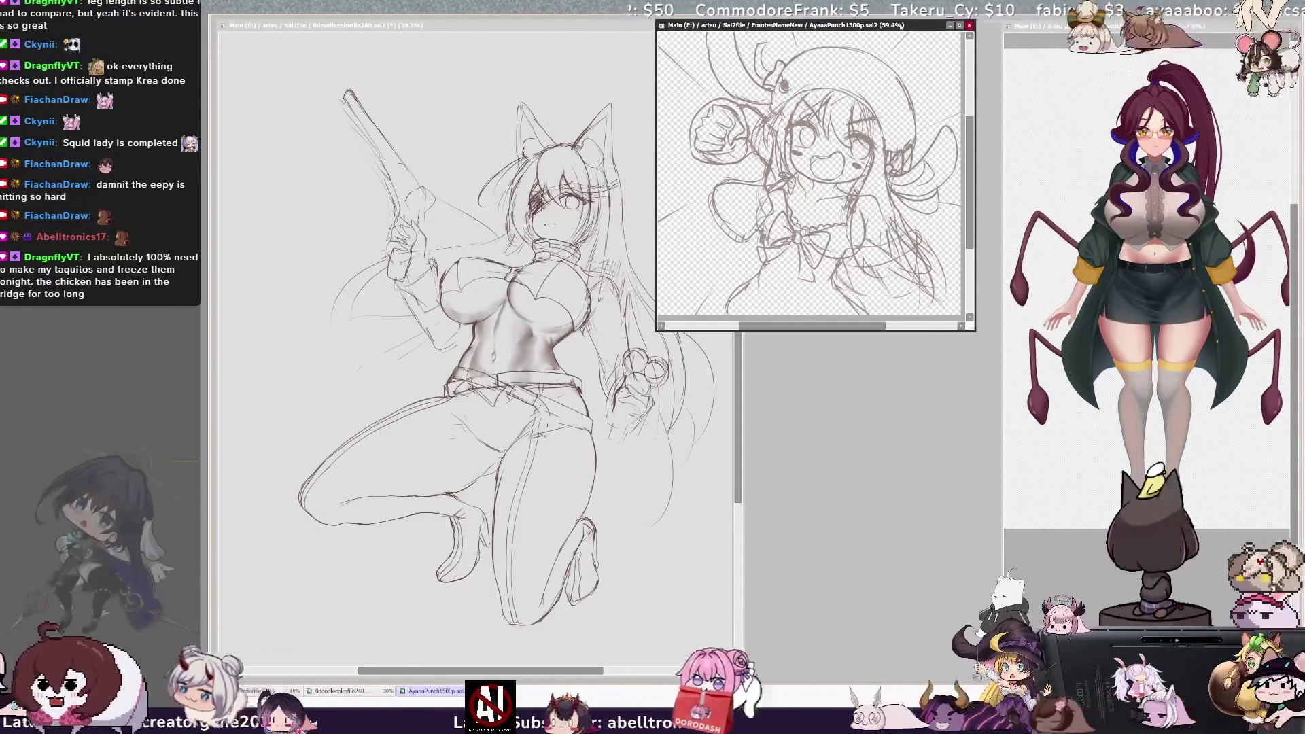
drag(904, 25, 962, 25)
click(684, 32)
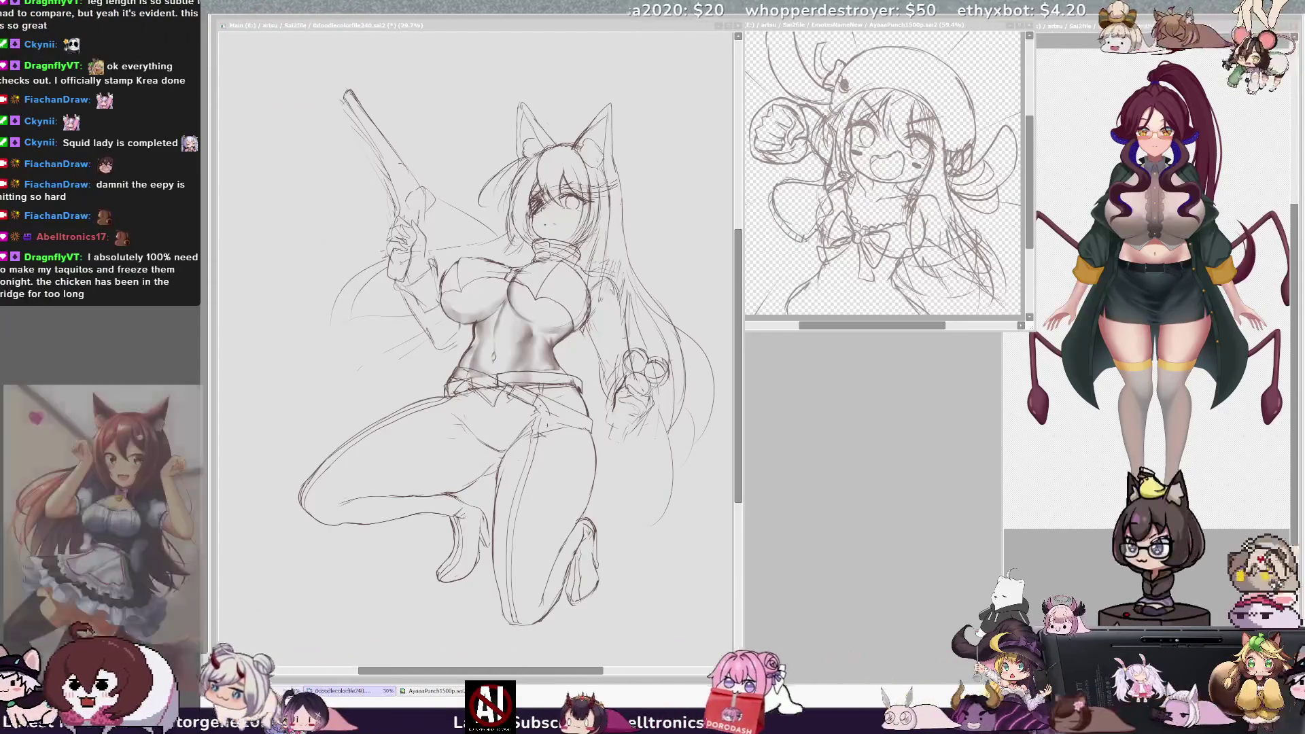
click(712, 499)
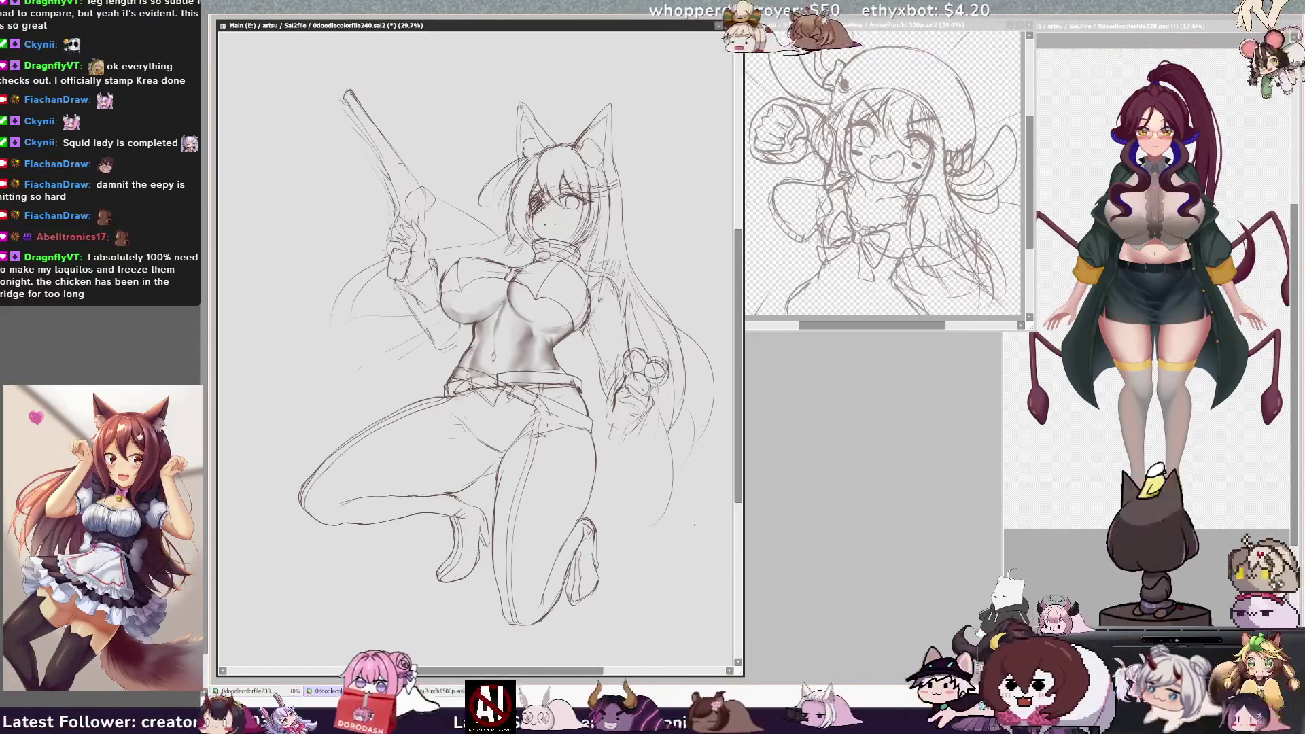
scroll(476, 339, left, 2)
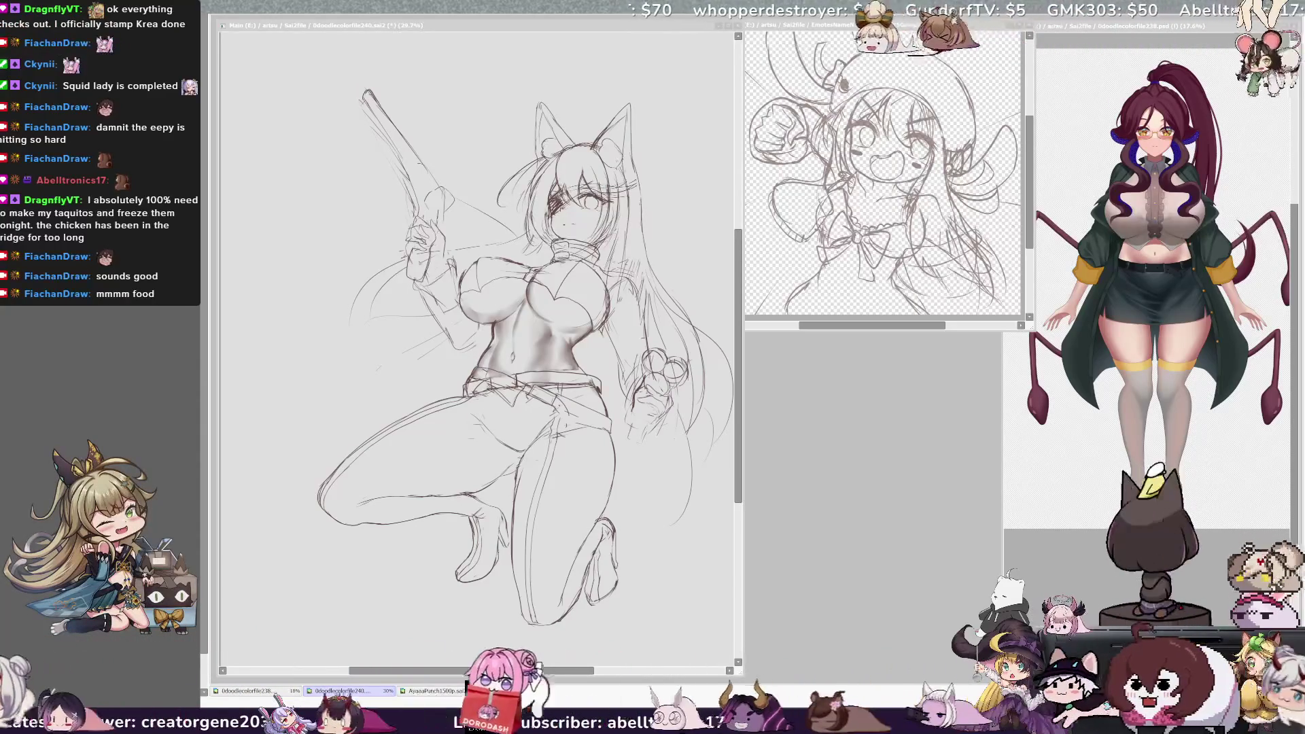
Step: Draw the long lower-left hair strand, then redo its lower end as a shorter hooked curve
mouse_move(474, 343)
mouse_down()
mouse_move(351, 402)
mouse_move(269, 517)
mouse_up()
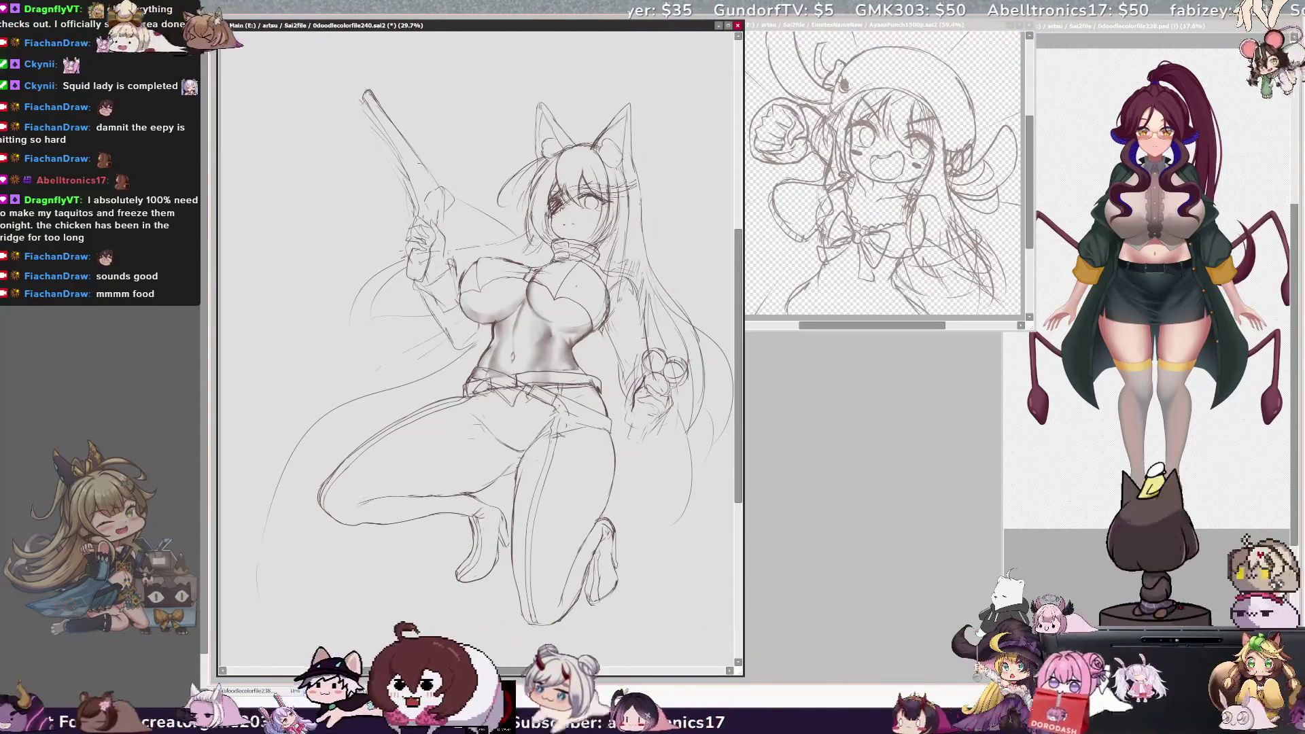
drag(267, 594, 268, 524)
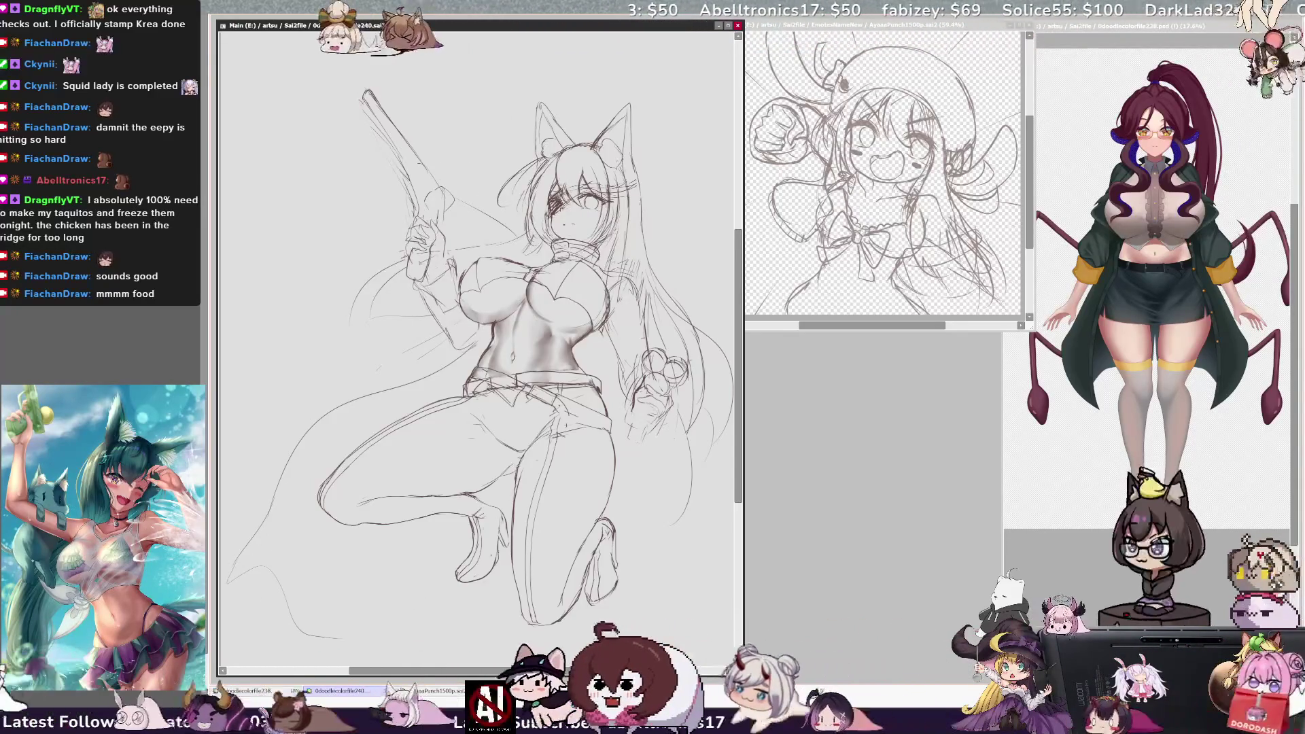
key(ctrl+z)
drag(269, 509, 226, 535)
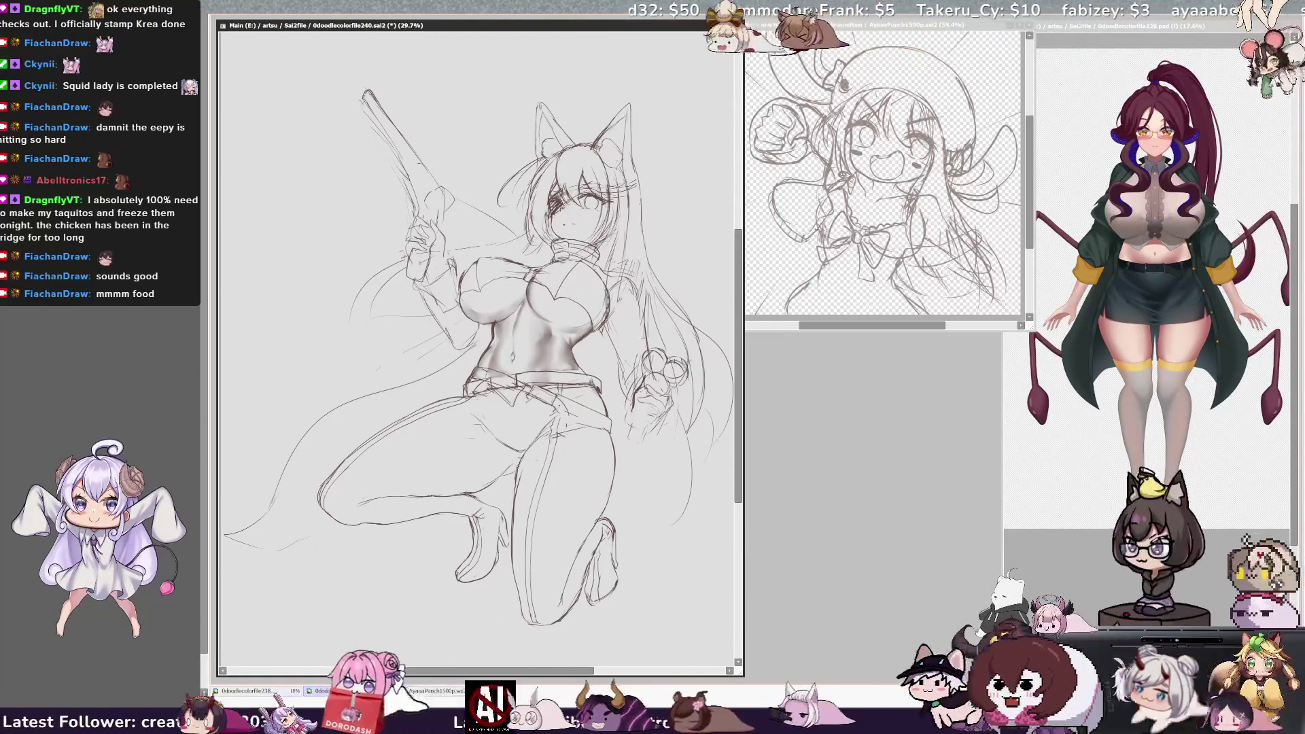
Step: Redraw the short pencil strokes at the pistol barrel tip, undoing the bad strokes
drag(363, 88, 371, 94)
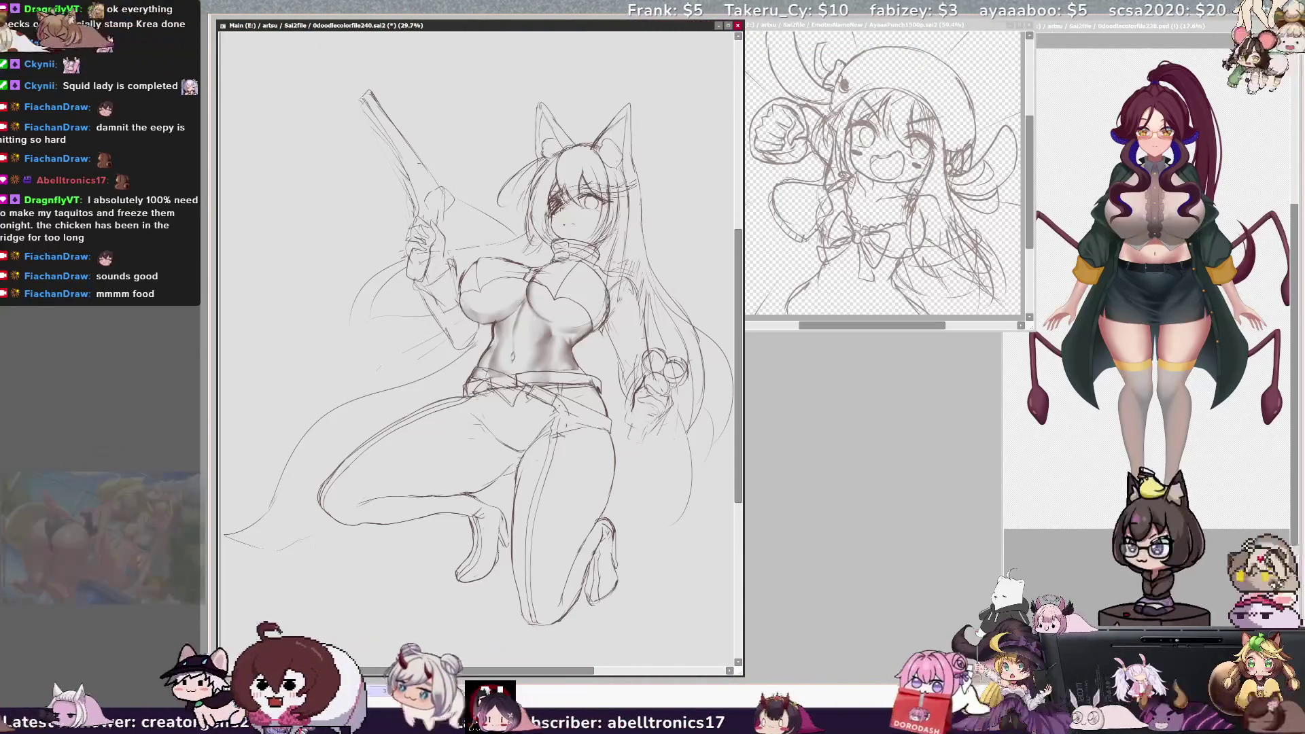
key(ctrl+z)
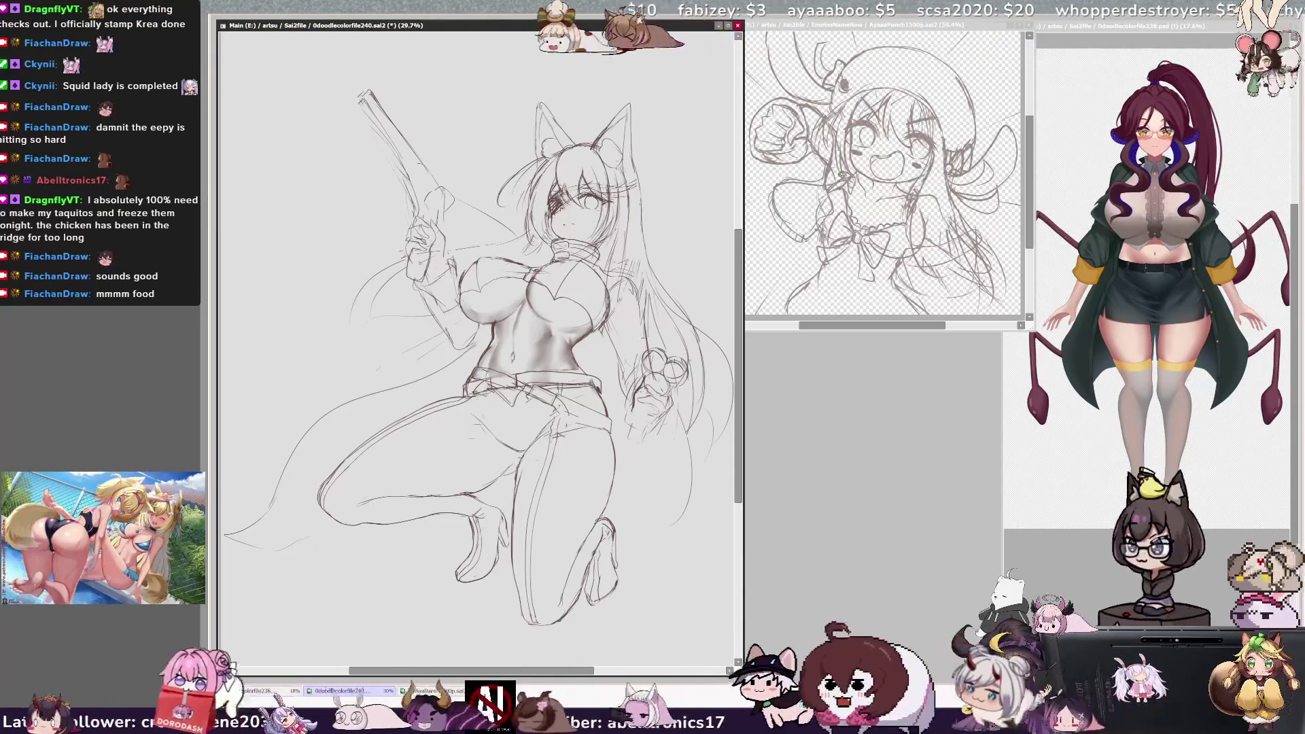
drag(360, 95, 370, 89)
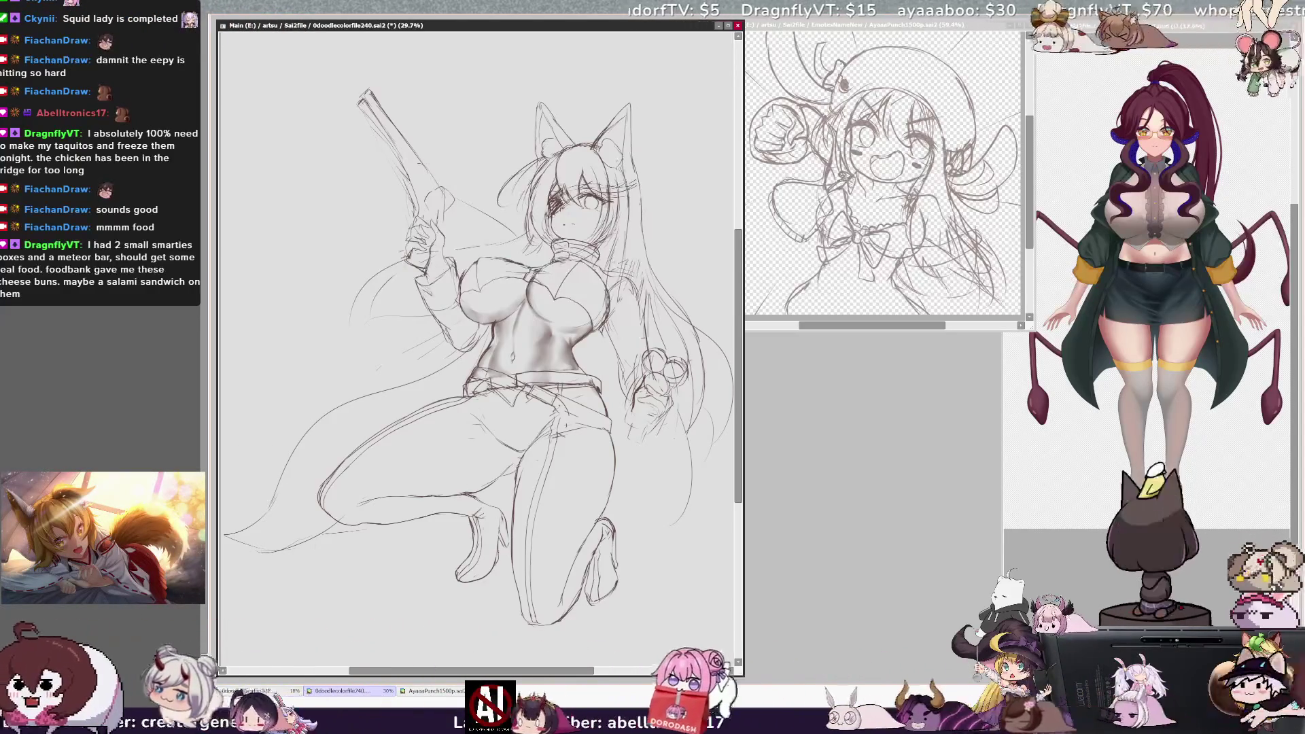
key(ctrl+z)
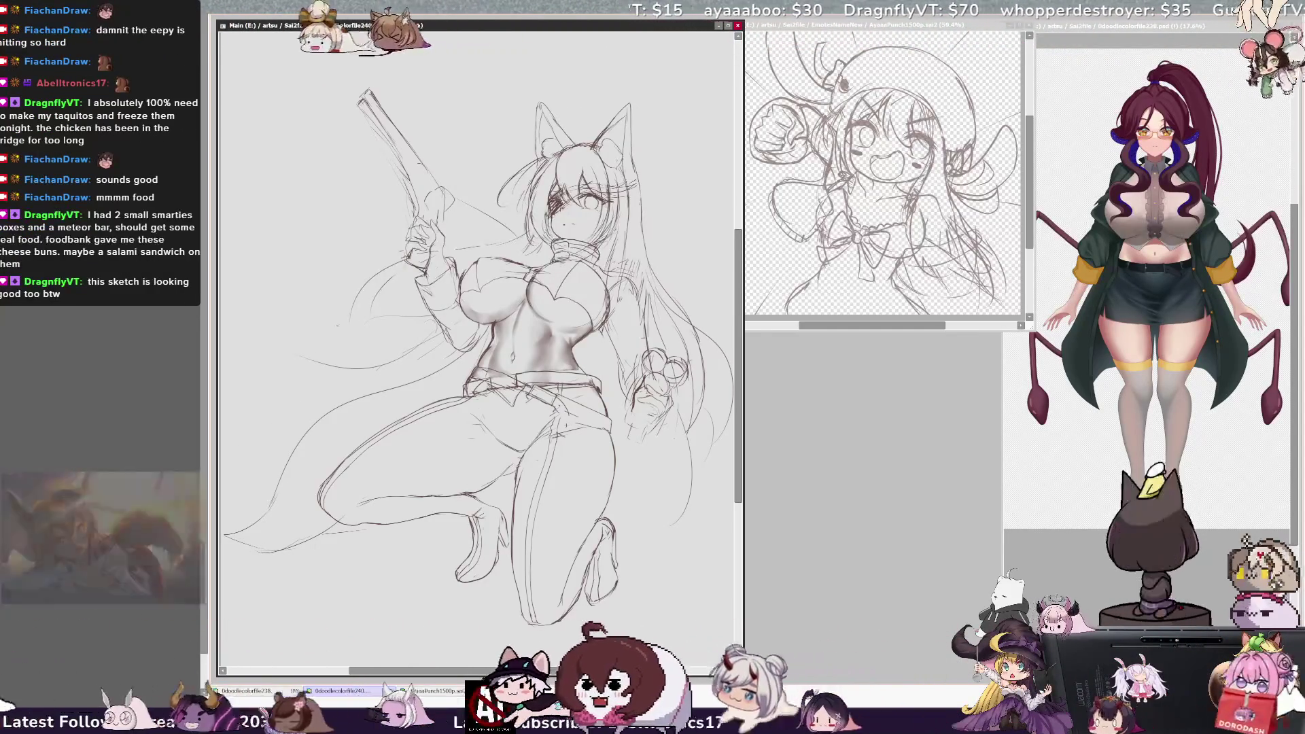
Step: Extend the hair curve further left, erase stray bits at its end, and add a faint lower-hair stroke
drag(314, 361, 257, 342)
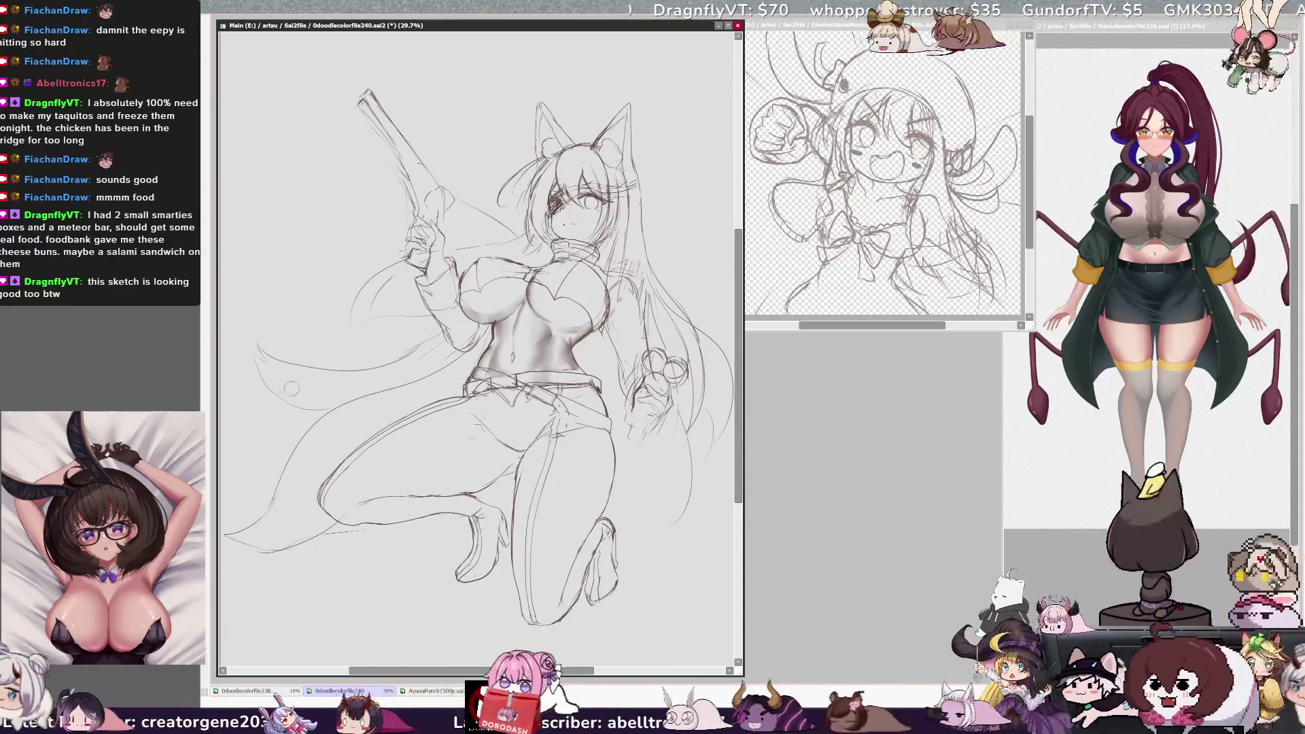
ctrl+shift+click(272, 365)
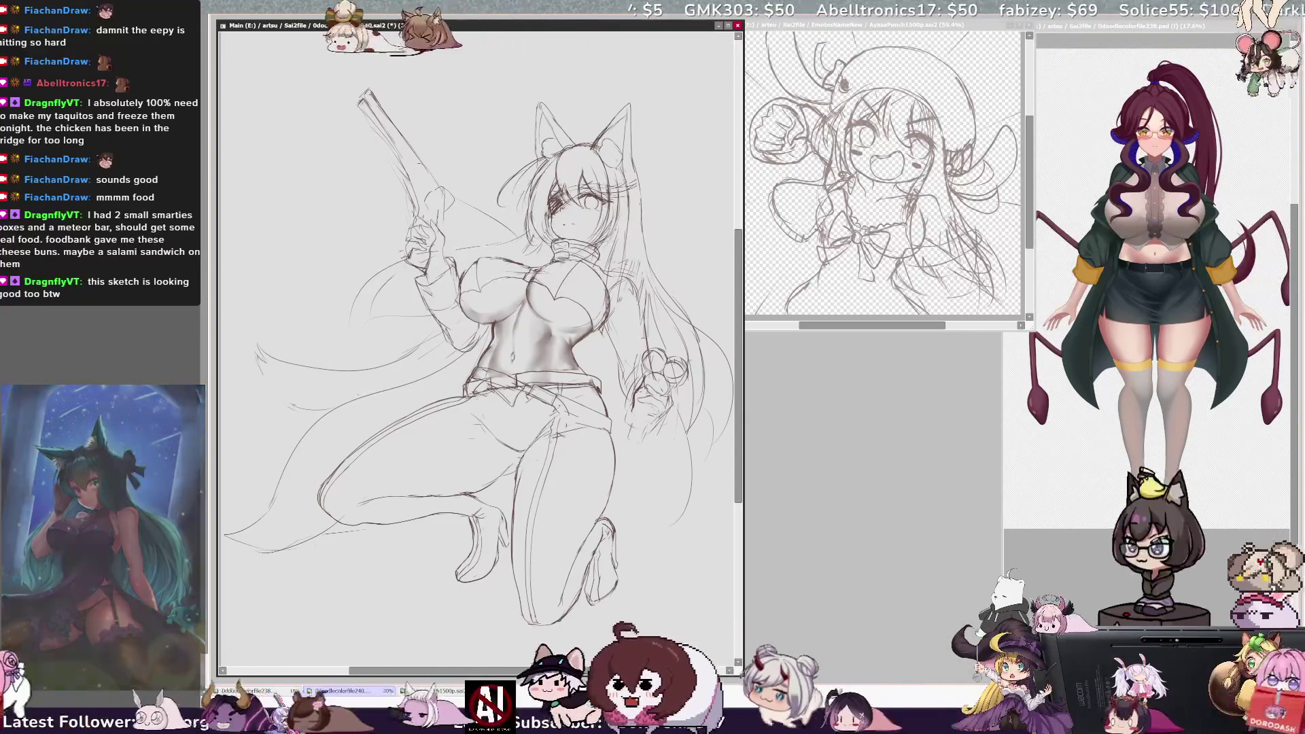
drag(257, 353, 271, 392)
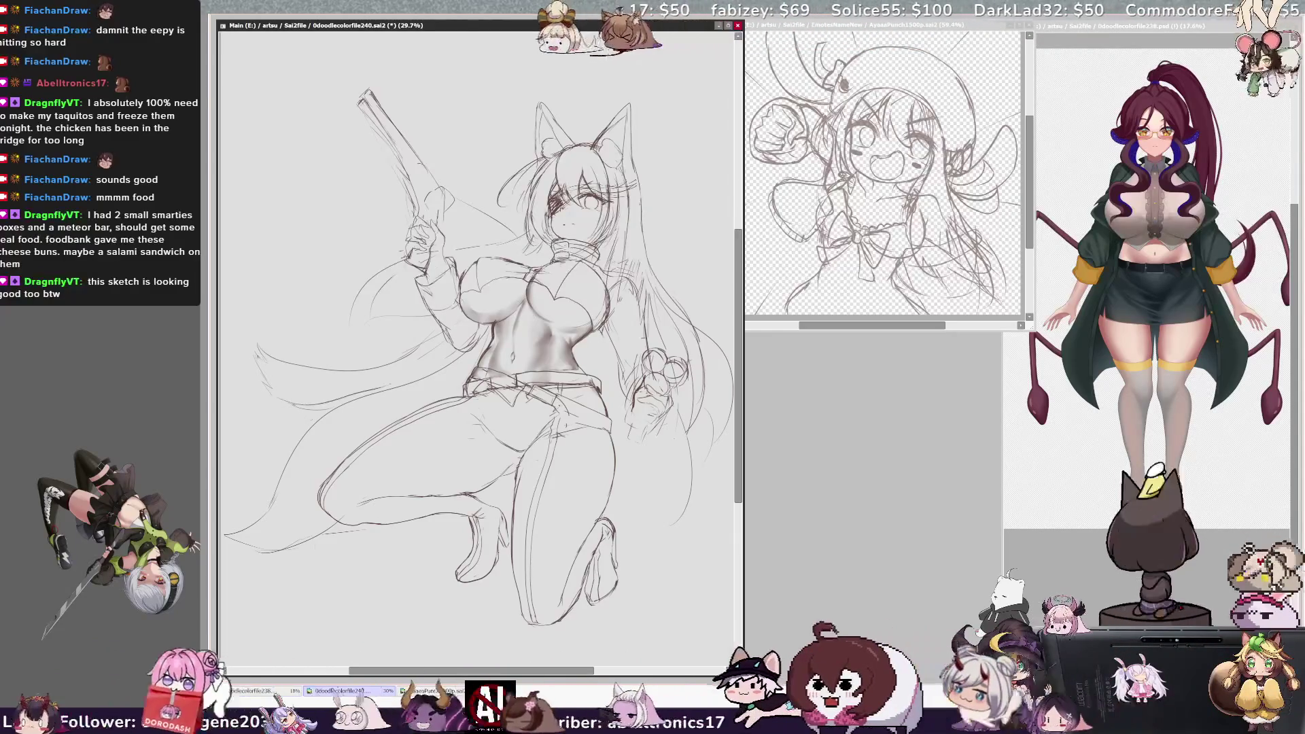
drag(296, 402, 412, 389)
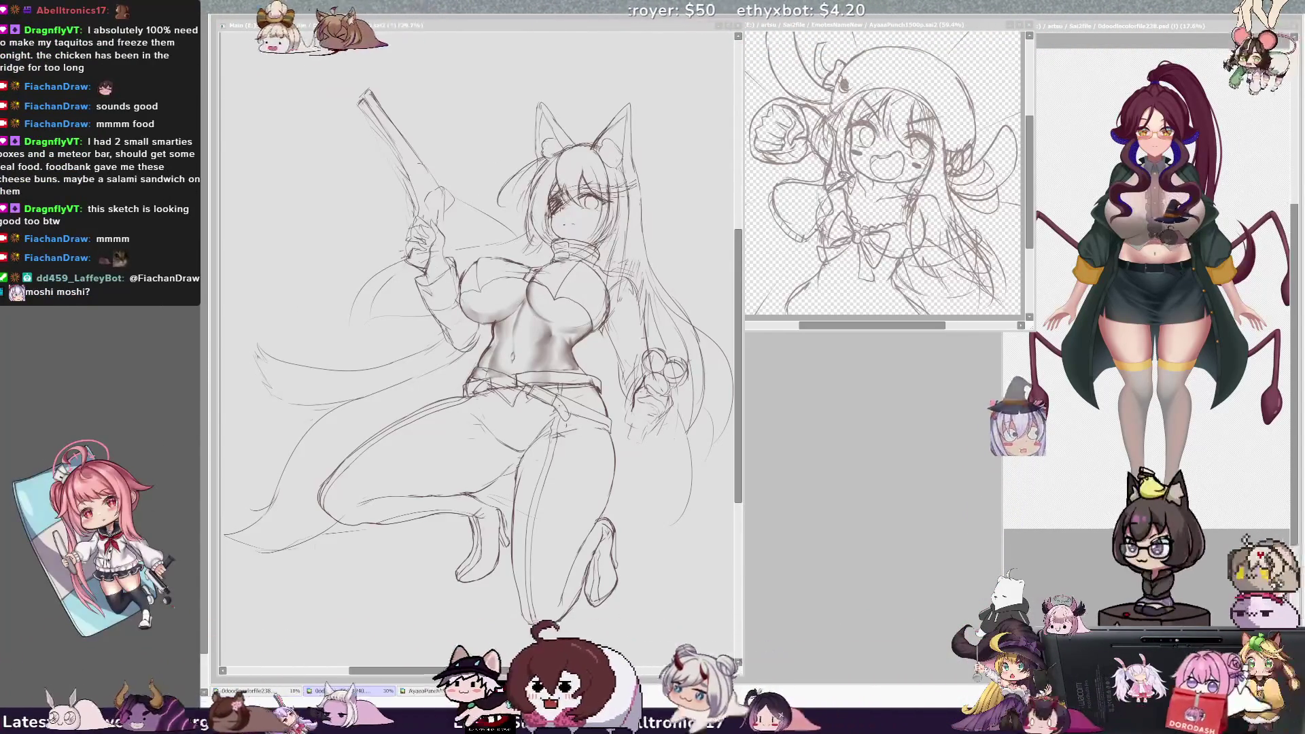
Step: Lighten stray lines near the hand and add dark hatch strokes in the hair beside the chest
key(alt+Tab)
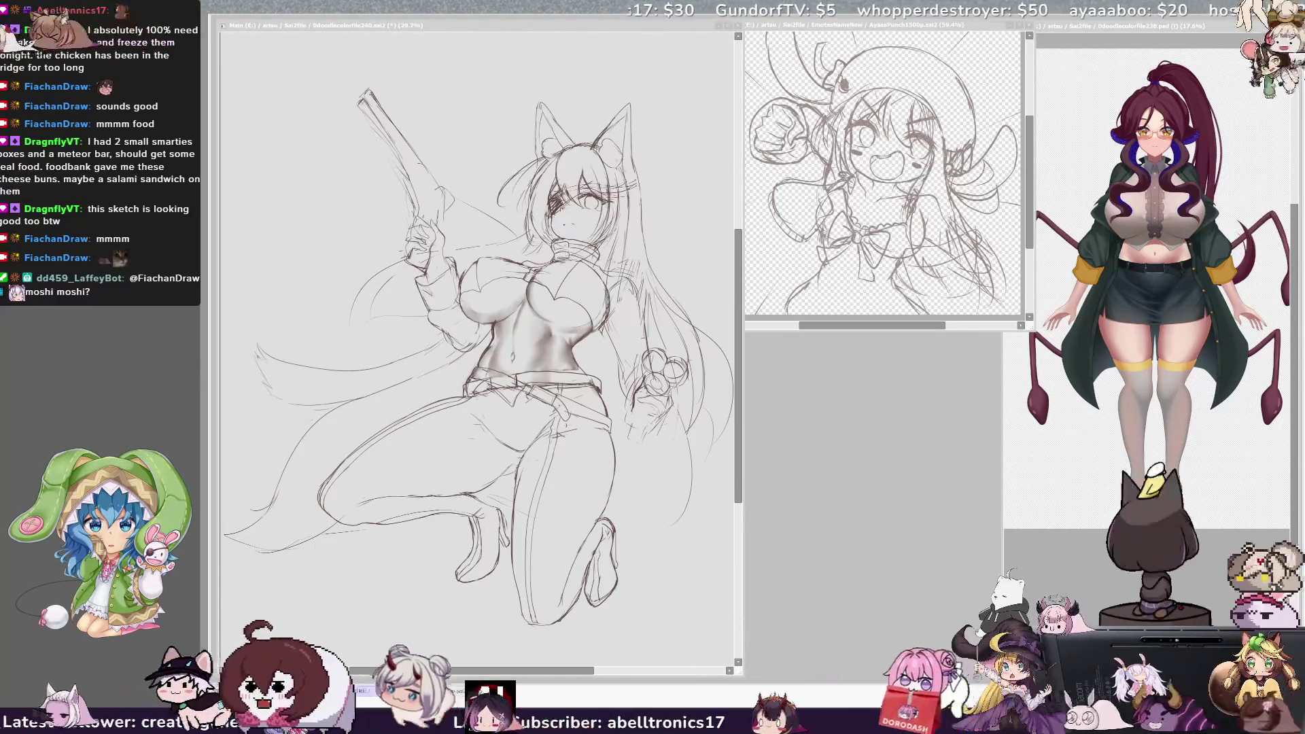
key(alt+Tab)
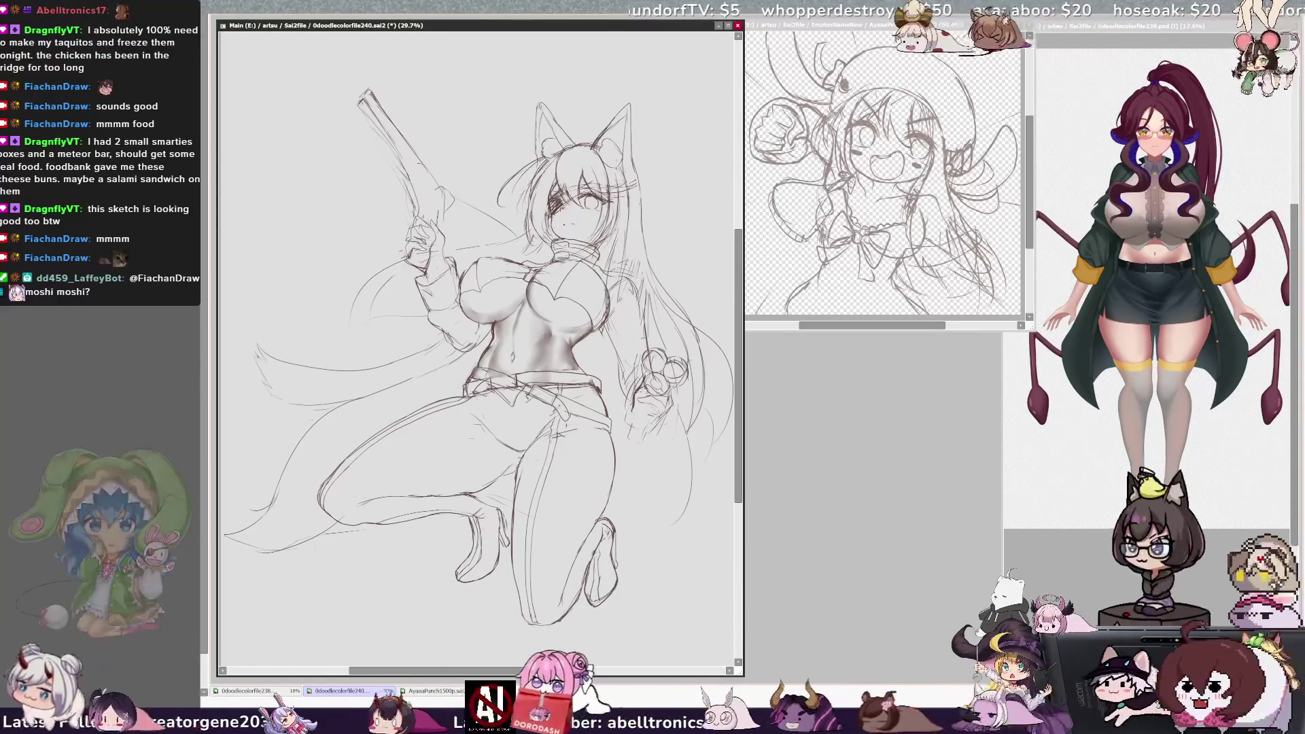
key(h)
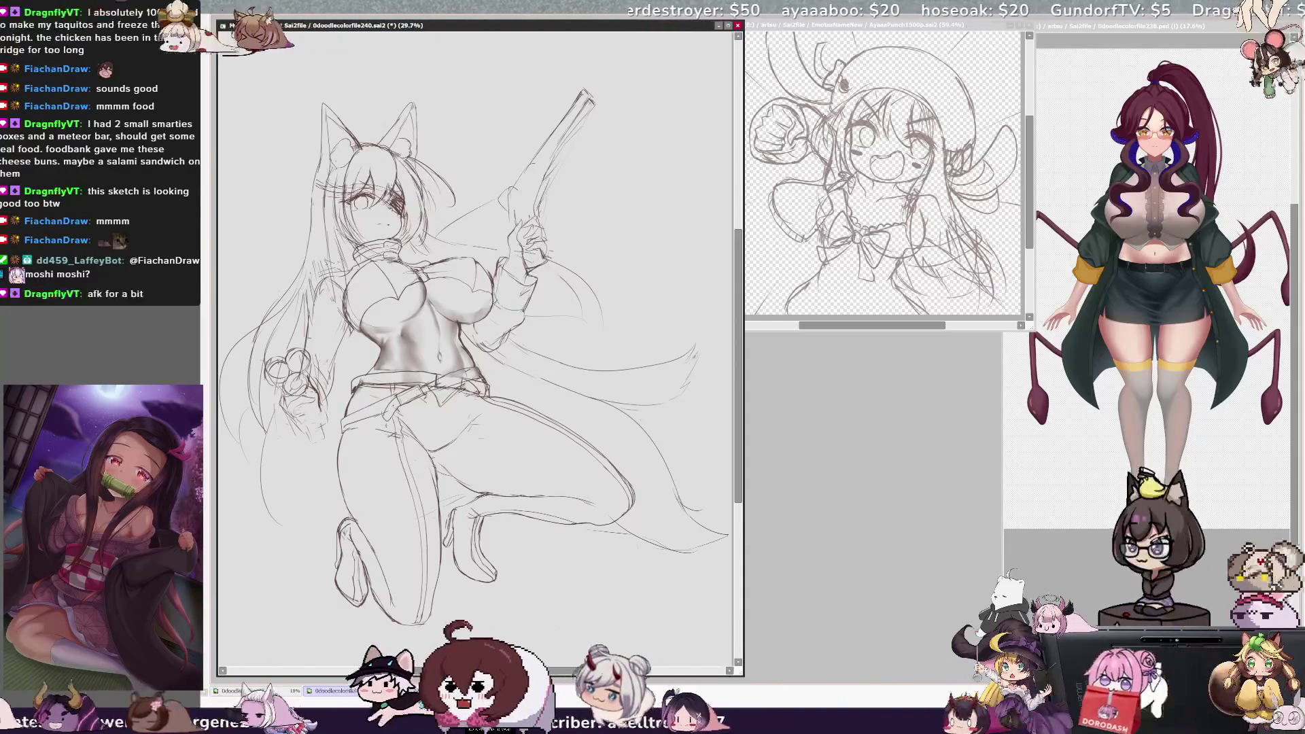
mouse_move(281, 382)
mouse_down()
mouse_move(270, 368)
mouse_move(289, 367)
mouse_move(272, 385)
mouse_up()
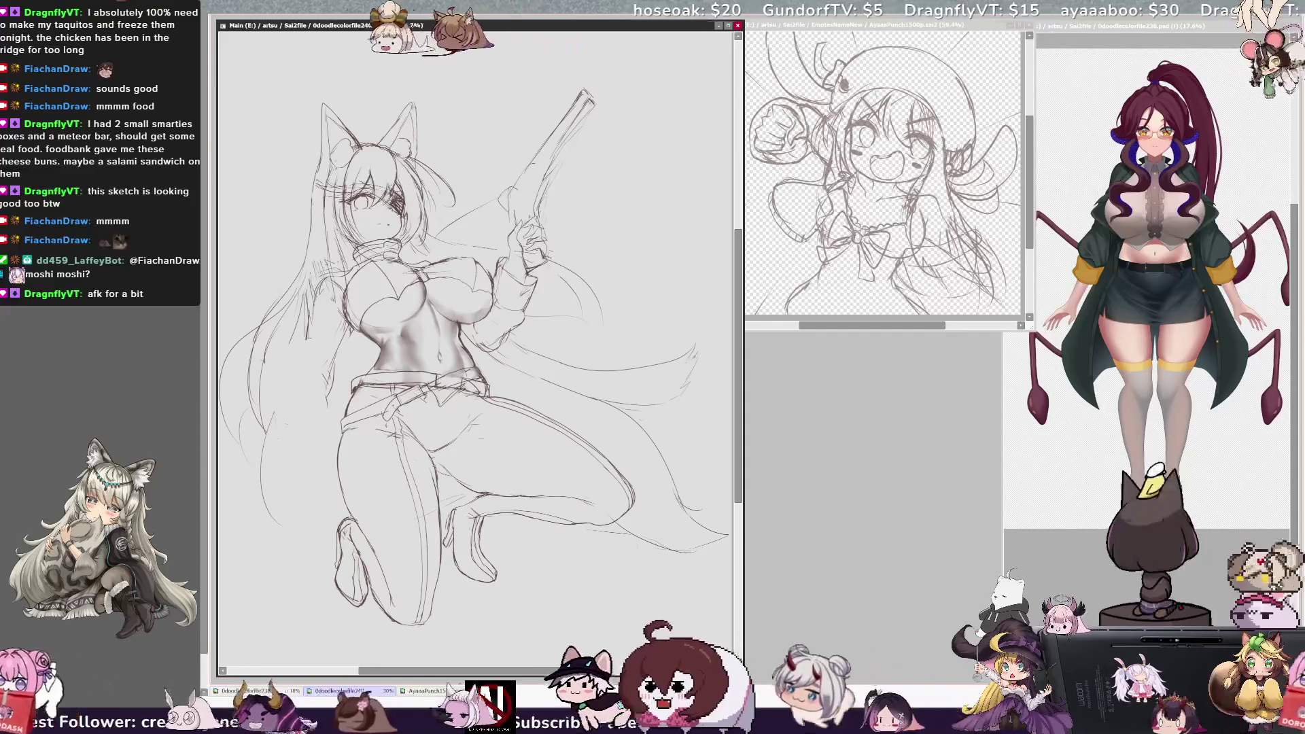
drag(350, 271, 318, 283)
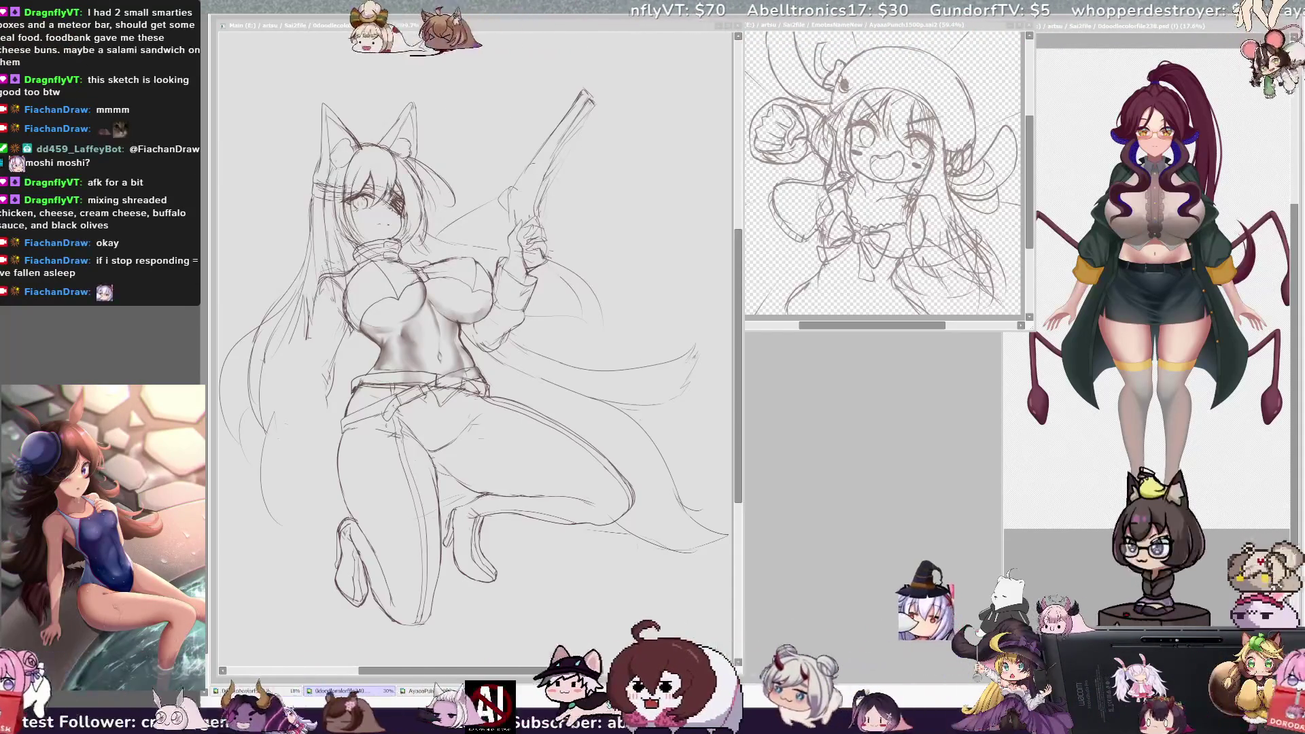
click(589, 672)
Step: Widen the canvas window and shift the view so the whole kneeling figure sits centred
drag(590, 672, 569, 673)
drag(744, 340, 777, 340)
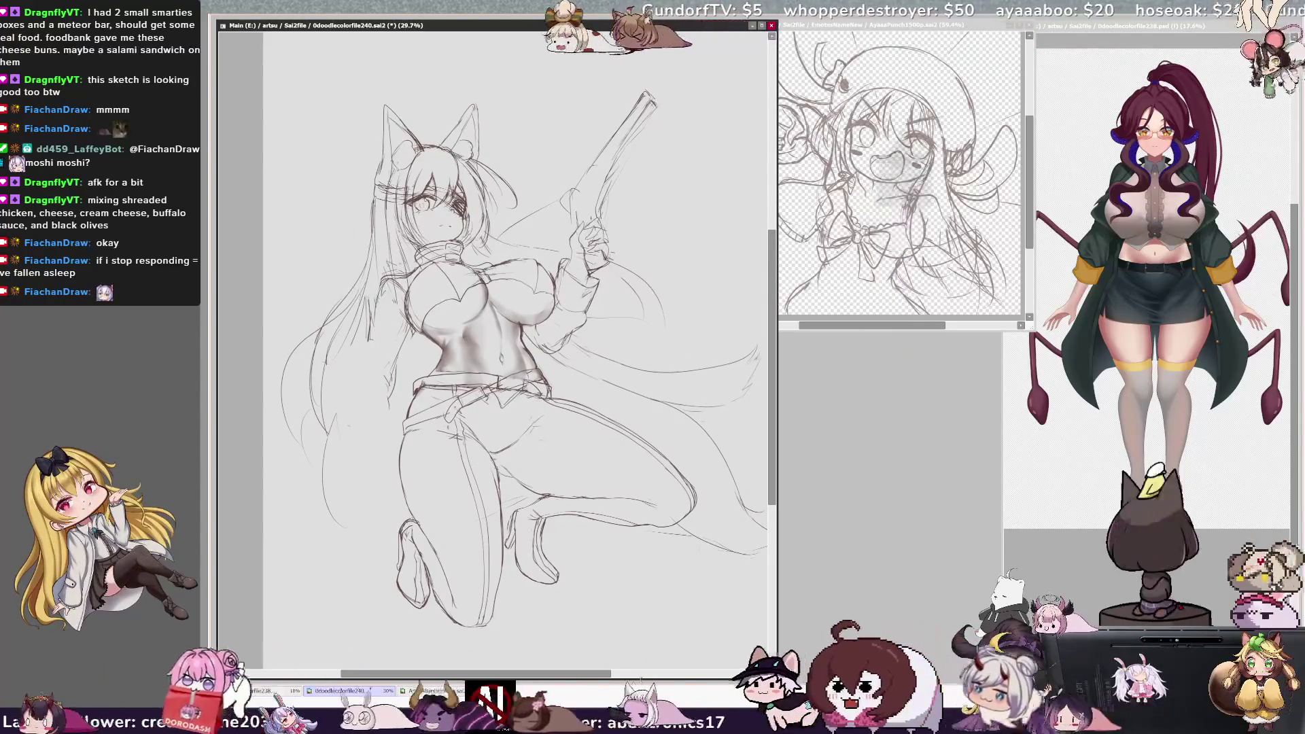
drag(569, 673, 579, 673)
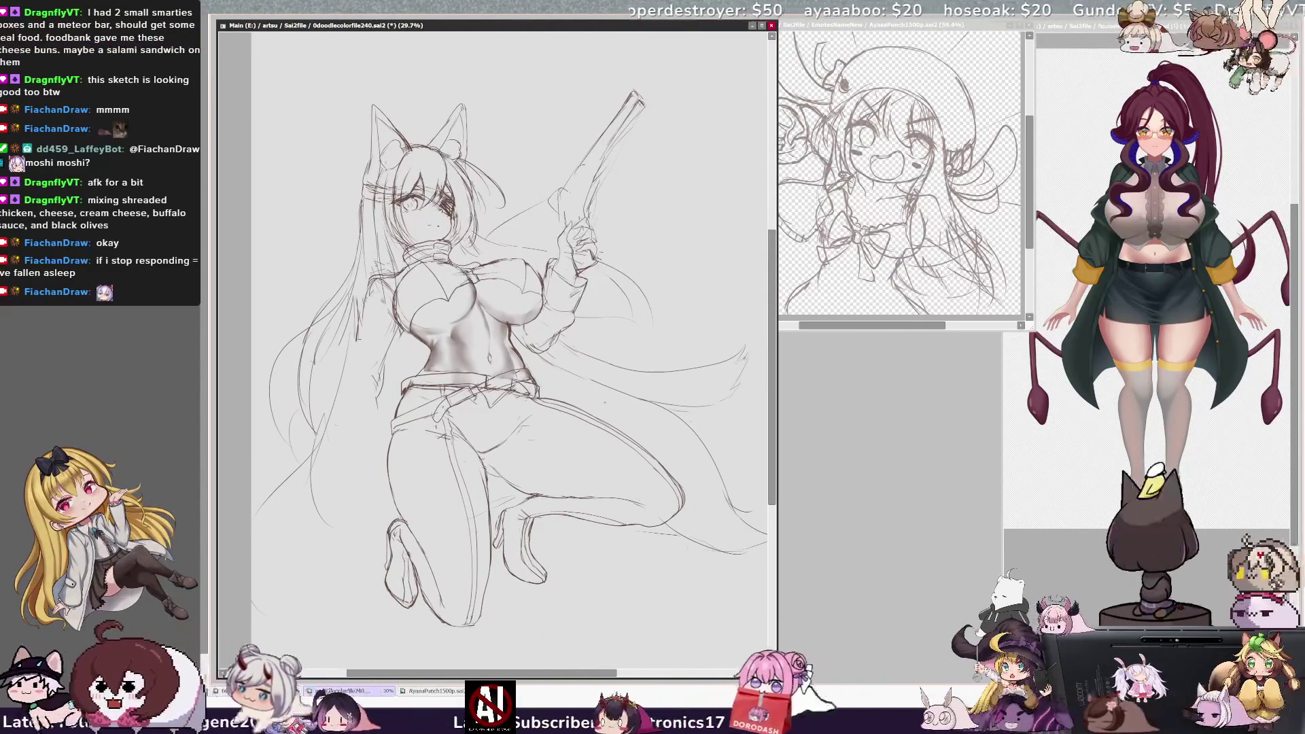
drag(601, 689, 596, 688)
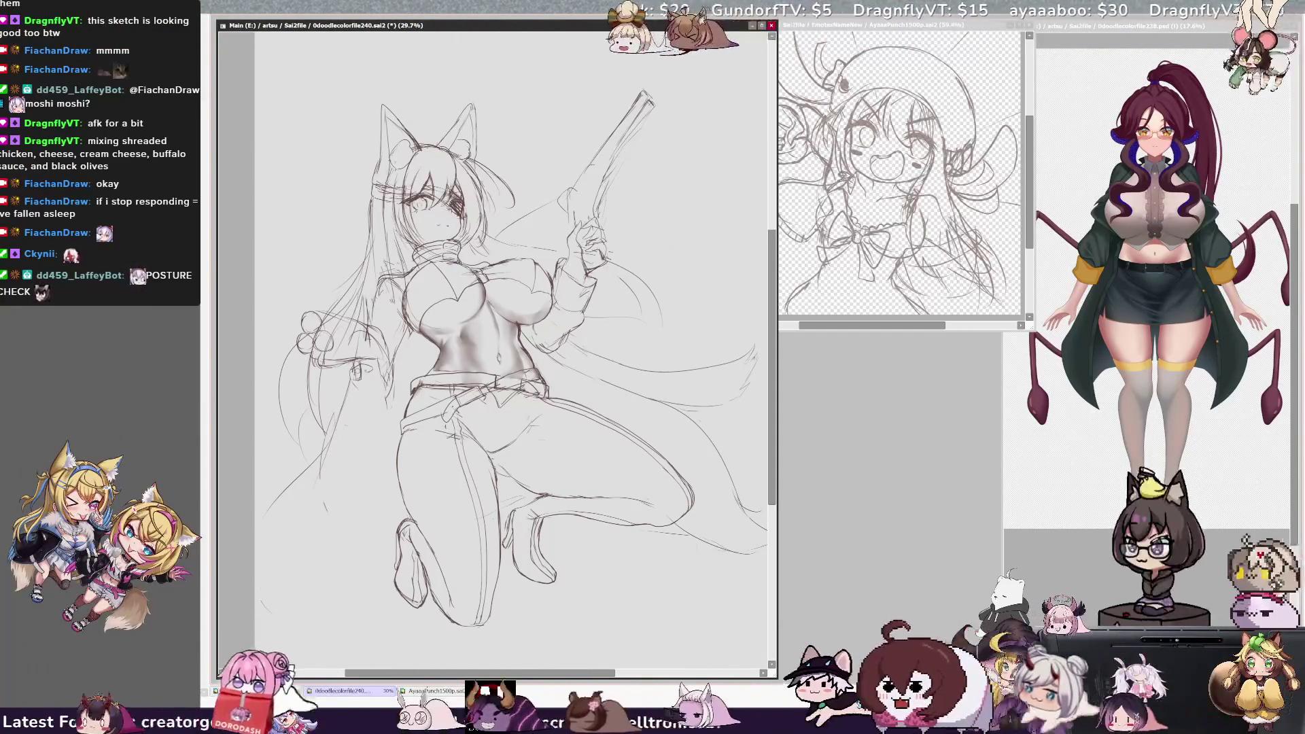
key(Insert)
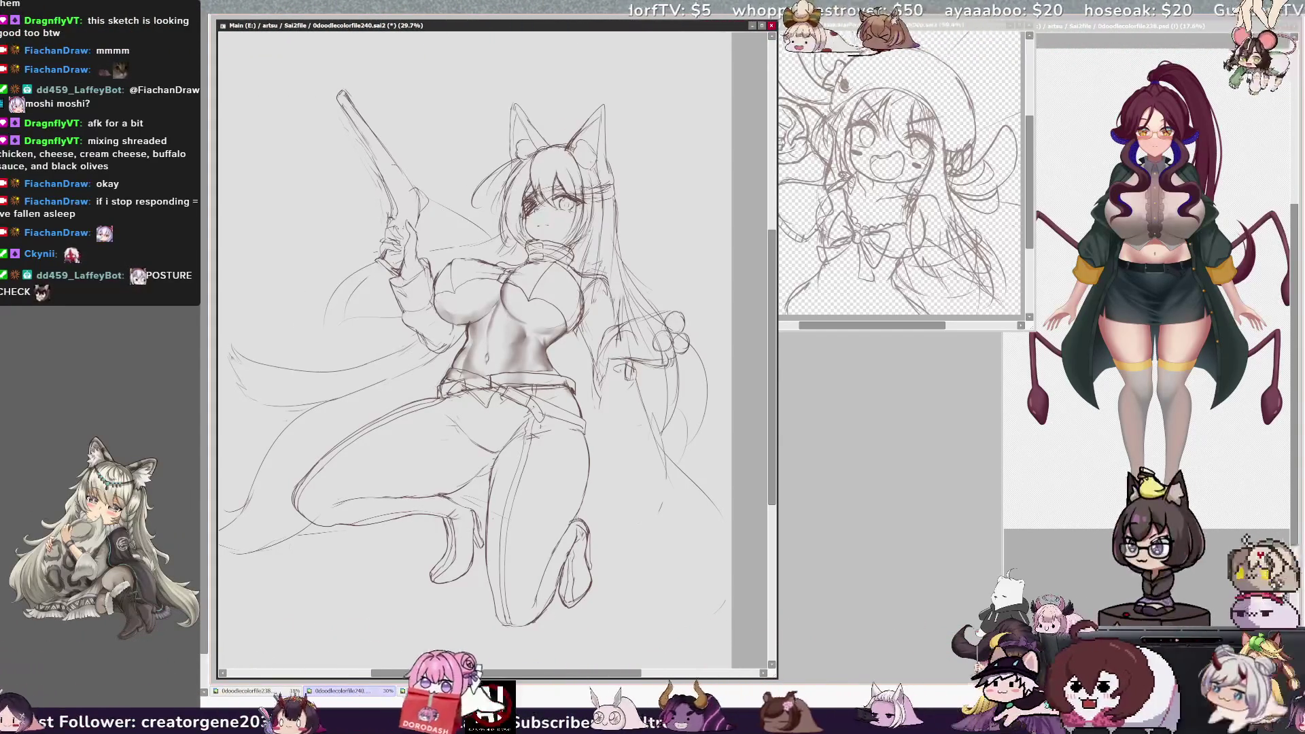
Step: Add small pencil strokes at the gun grip, undoing the last stroke along the barrel
drag(377, 207, 391, 199)
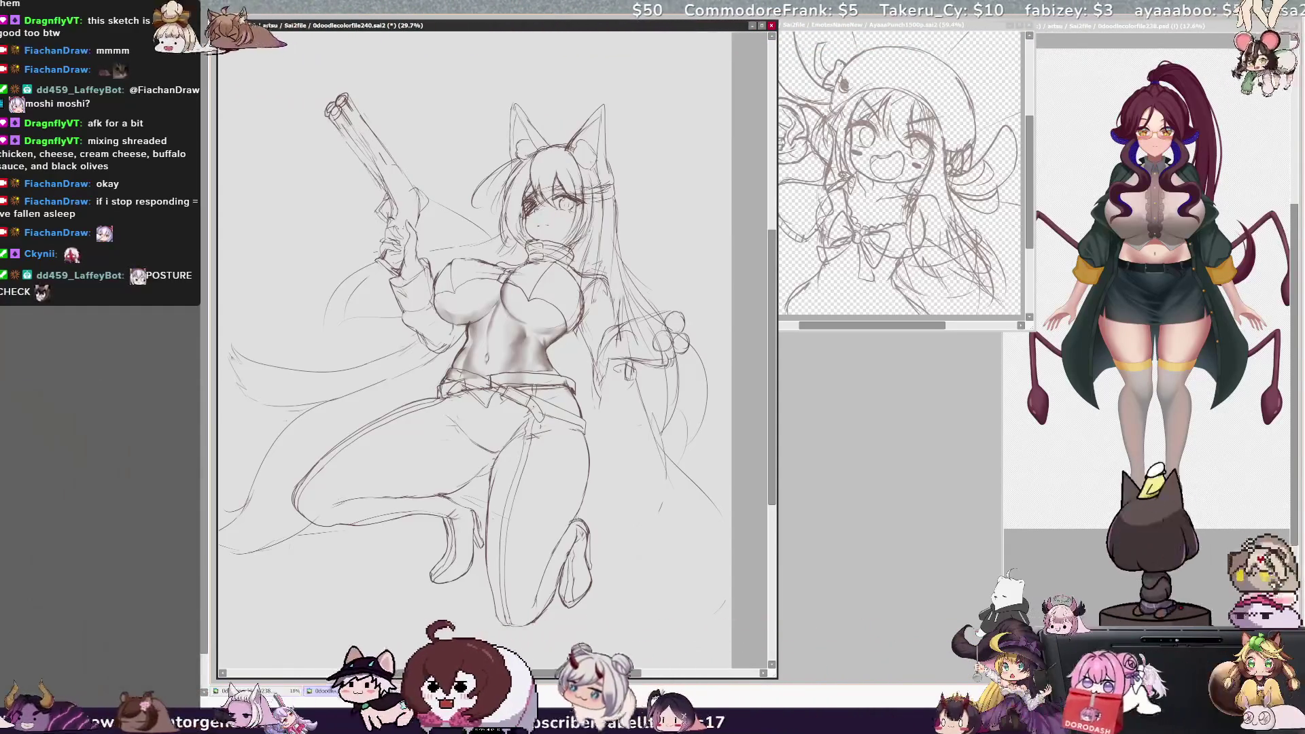
drag(408, 179, 419, 197)
key(ctrl+z)
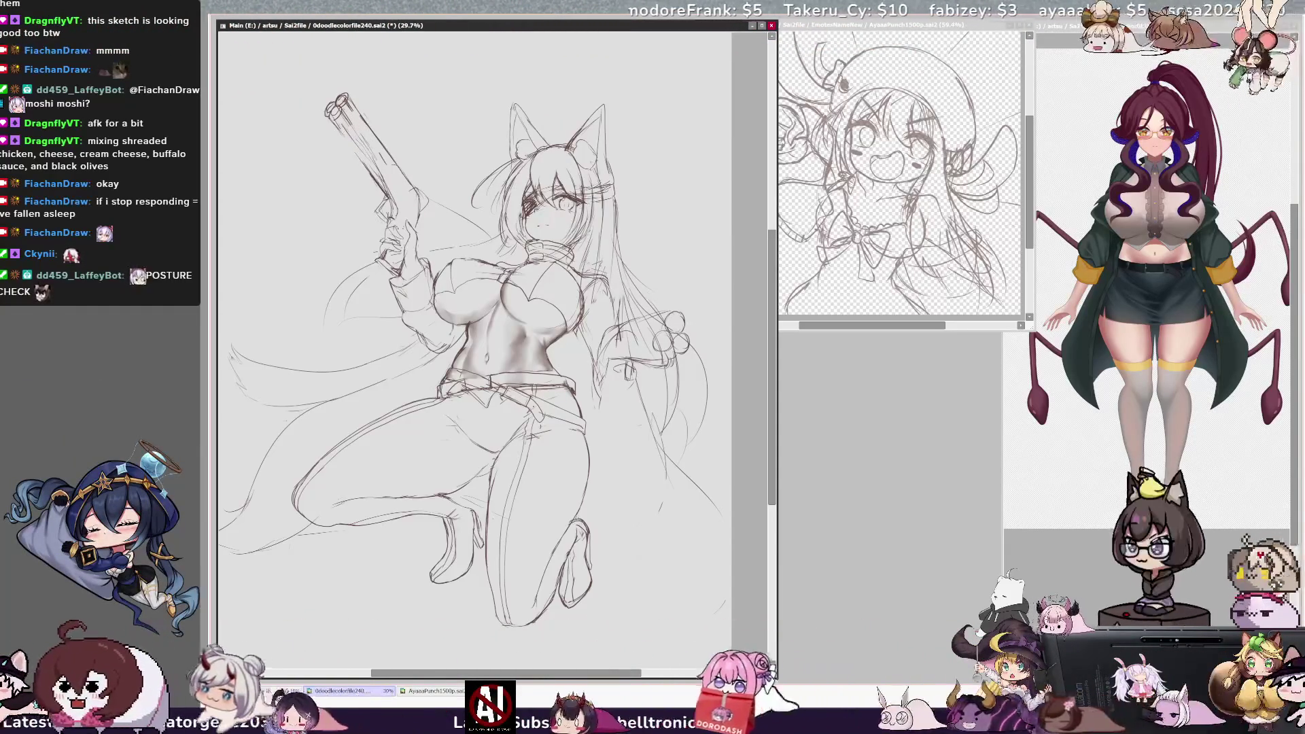
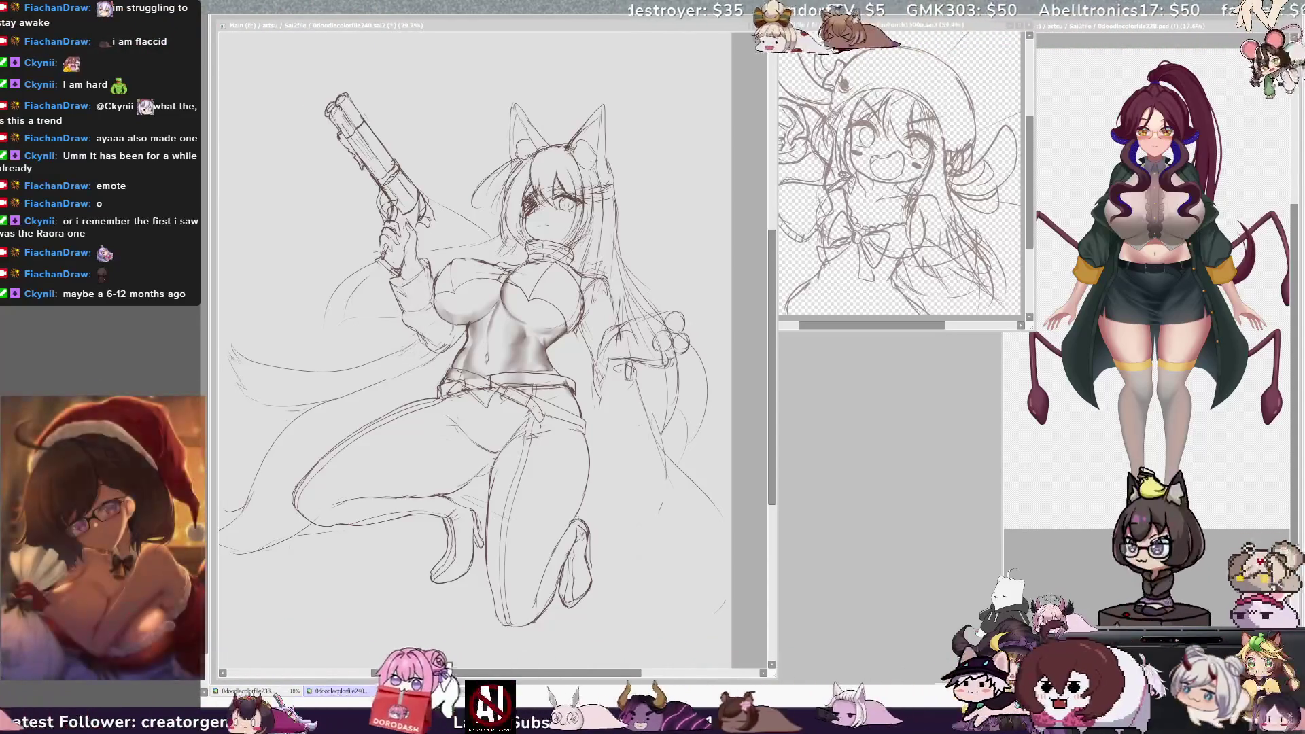
Step: Mirror the fox-eared girl sketch horizontally to check proportions, then flip it back to normal
key(alt+Tab)
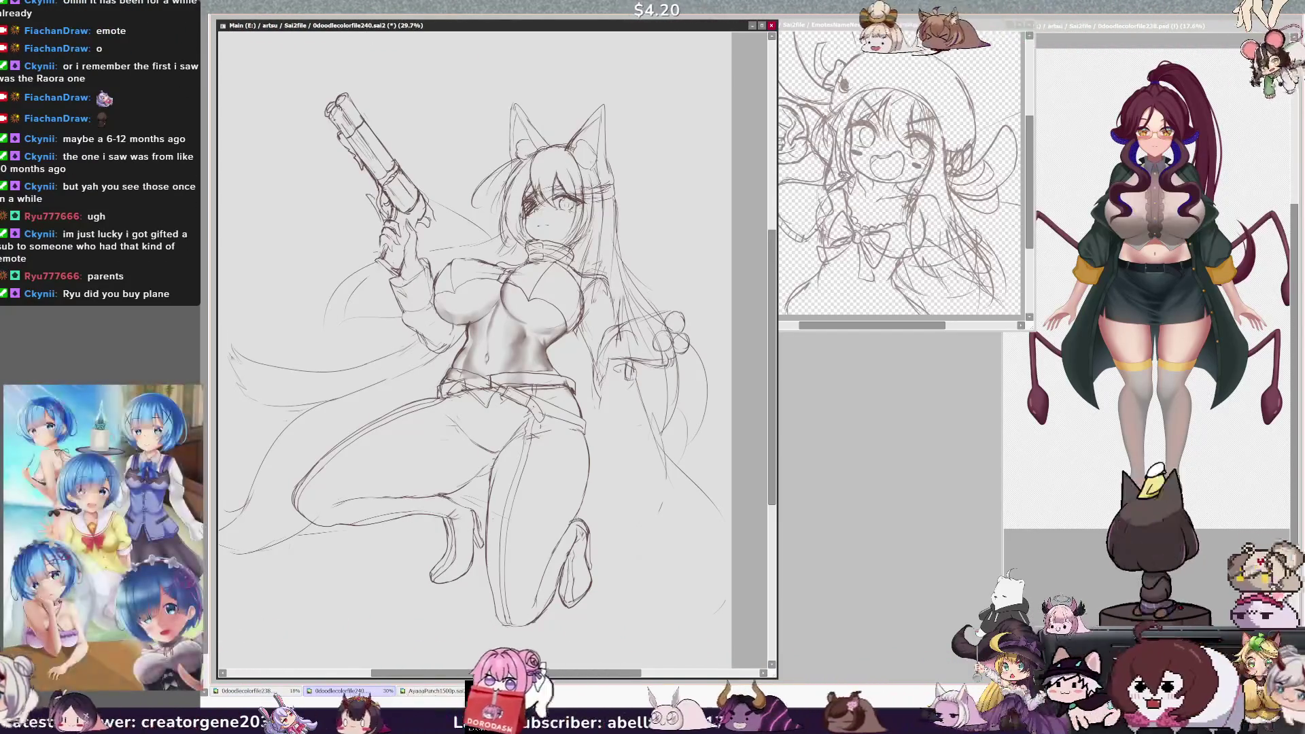
key(h)
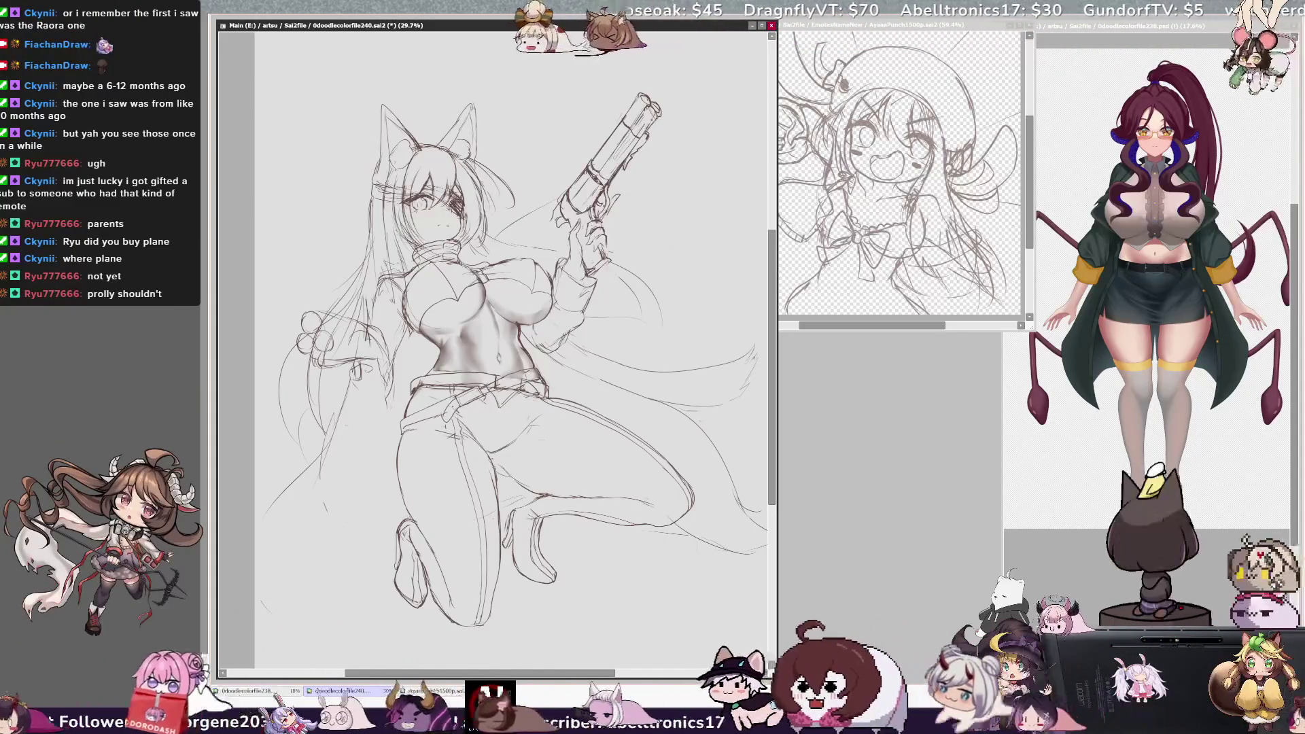
key(h)
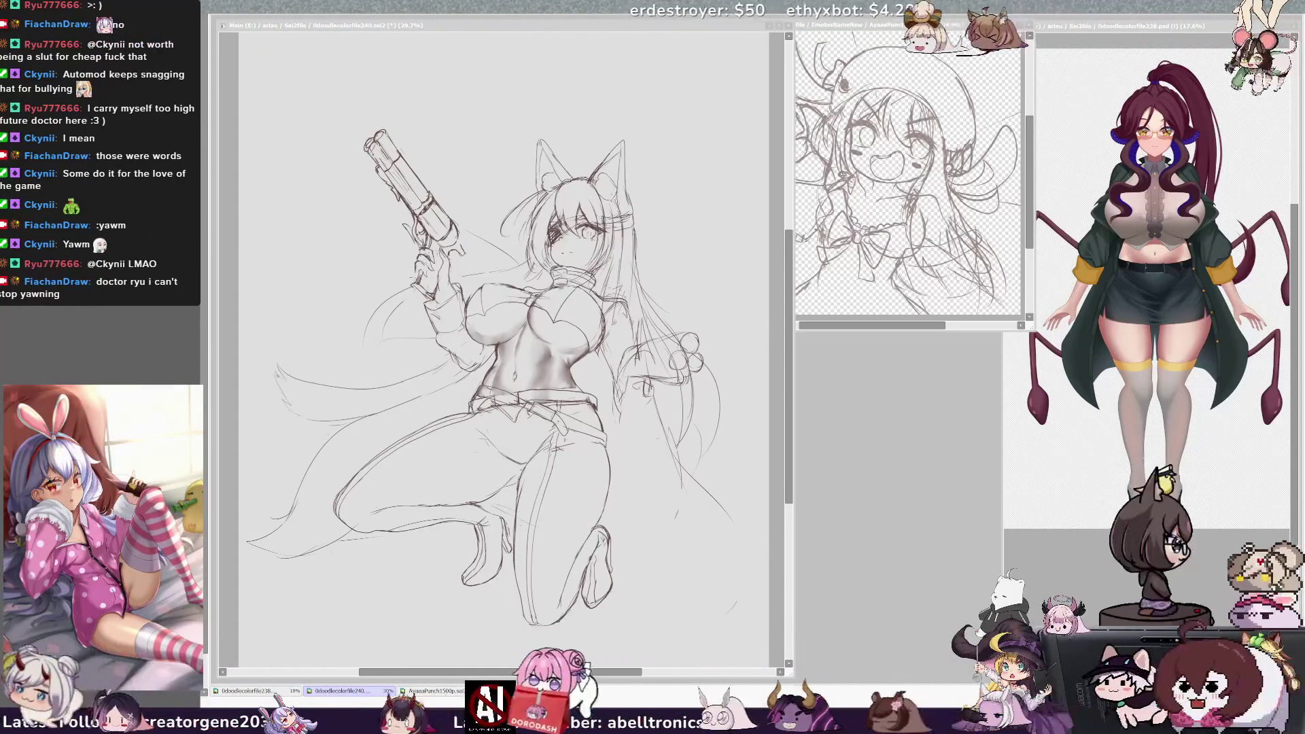
Step: Pan the canvas down and left so the kneeling girl sits centred in the window
click(744, 571)
scroll(748, 460, down, 2)
scroll(748, 461, left, 1)
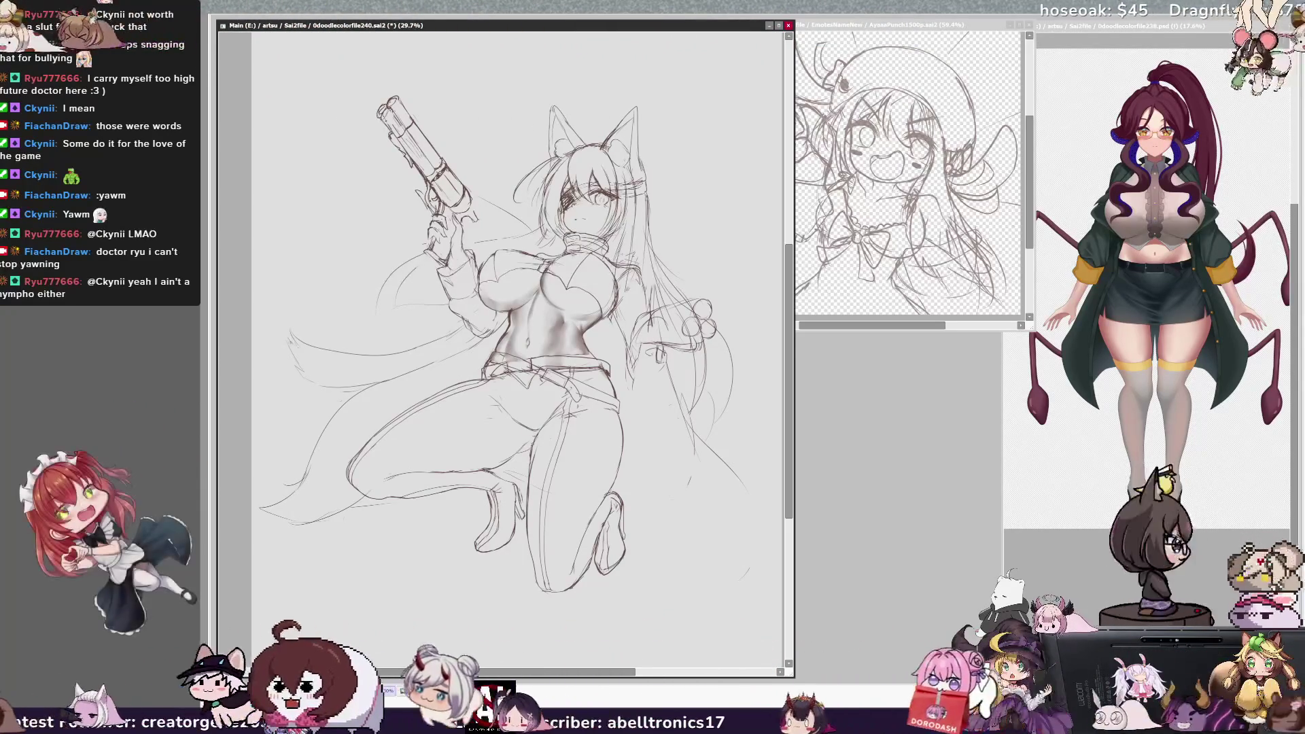
drag(628, 673, 636, 674)
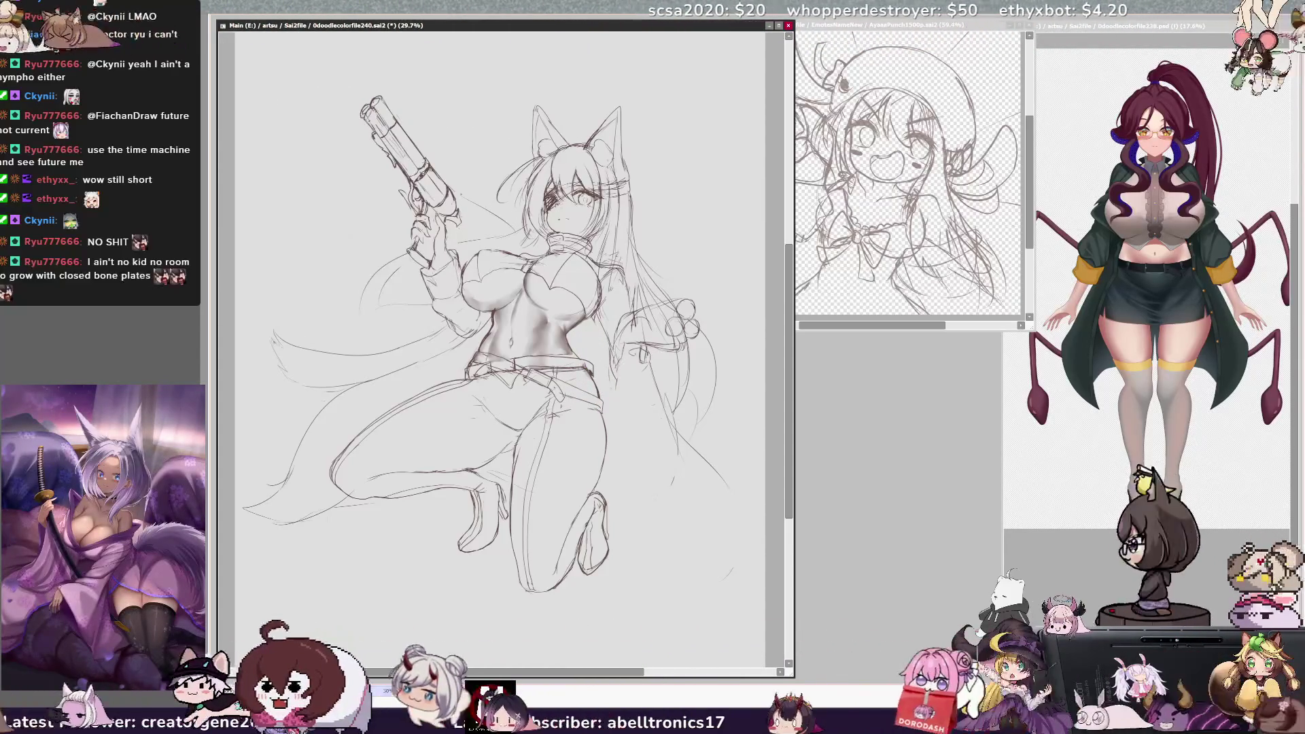
Step: Flip the view to check proportions, restore it, then mirror it again with the pistol pointing from the right
key(h)
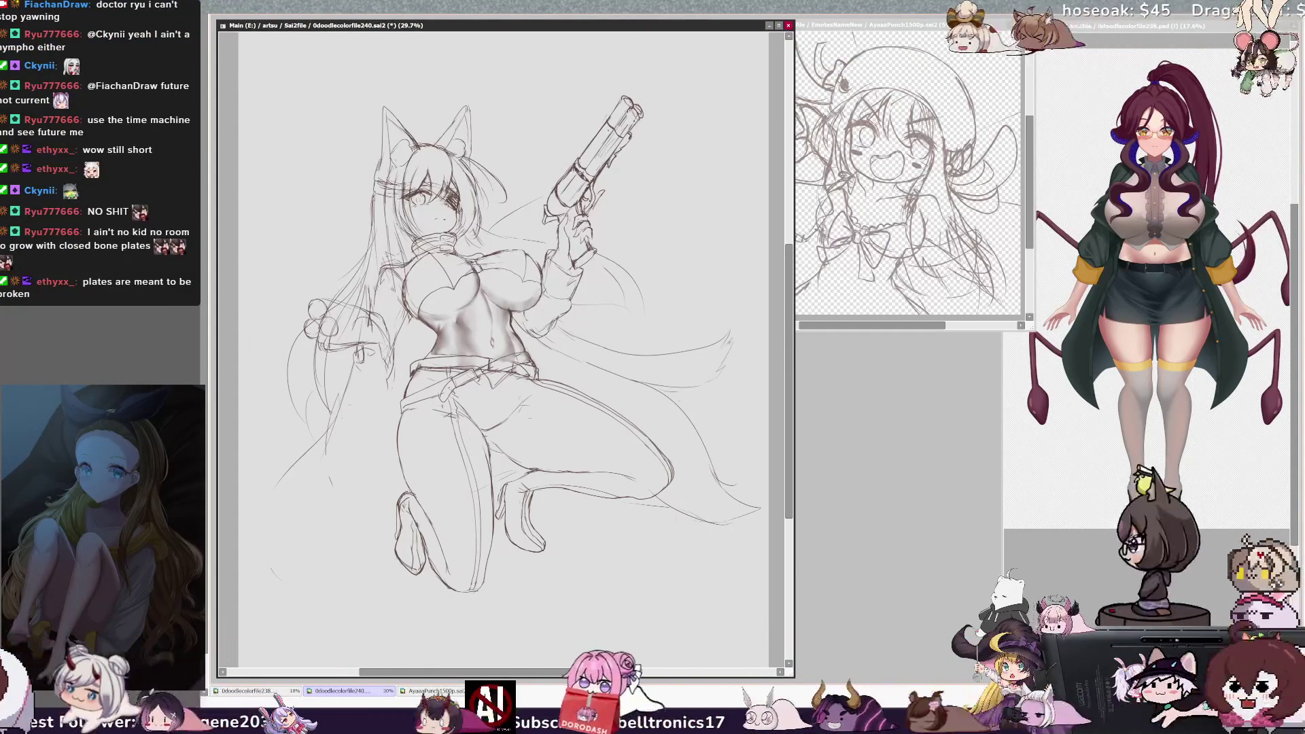
key(h)
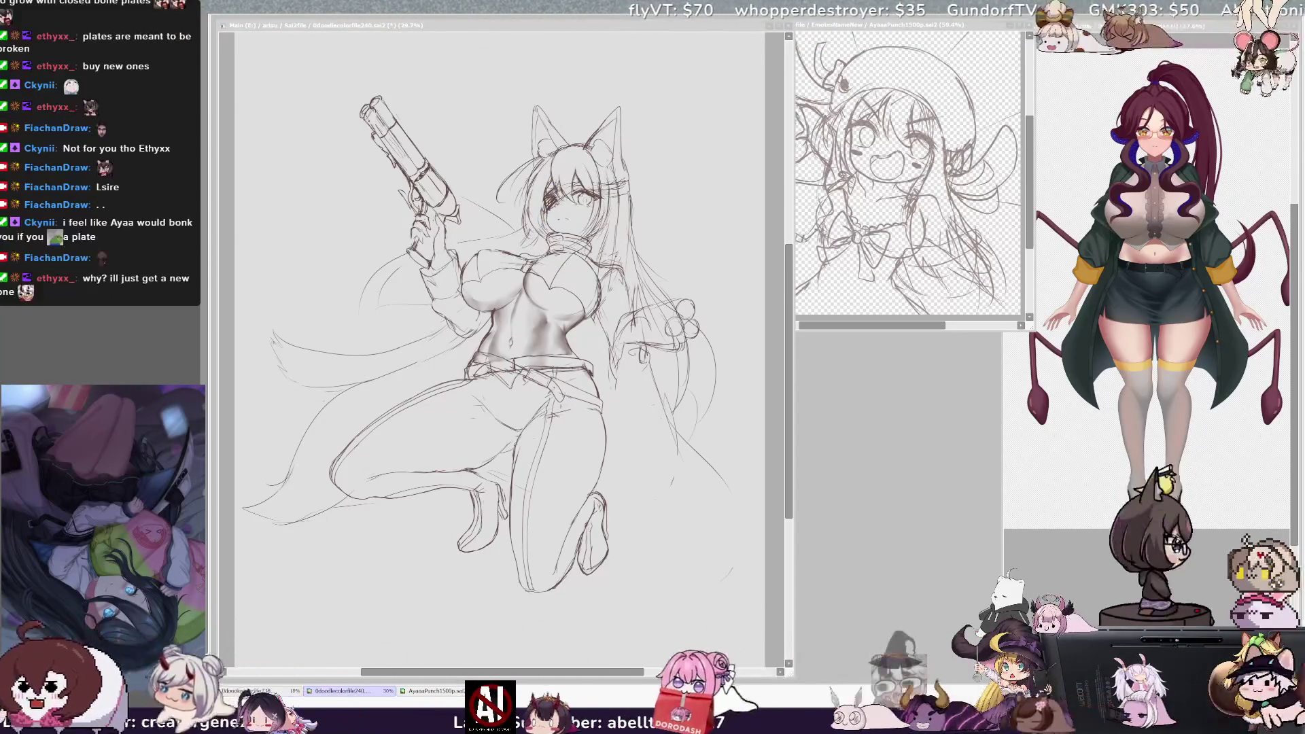
click(721, 229)
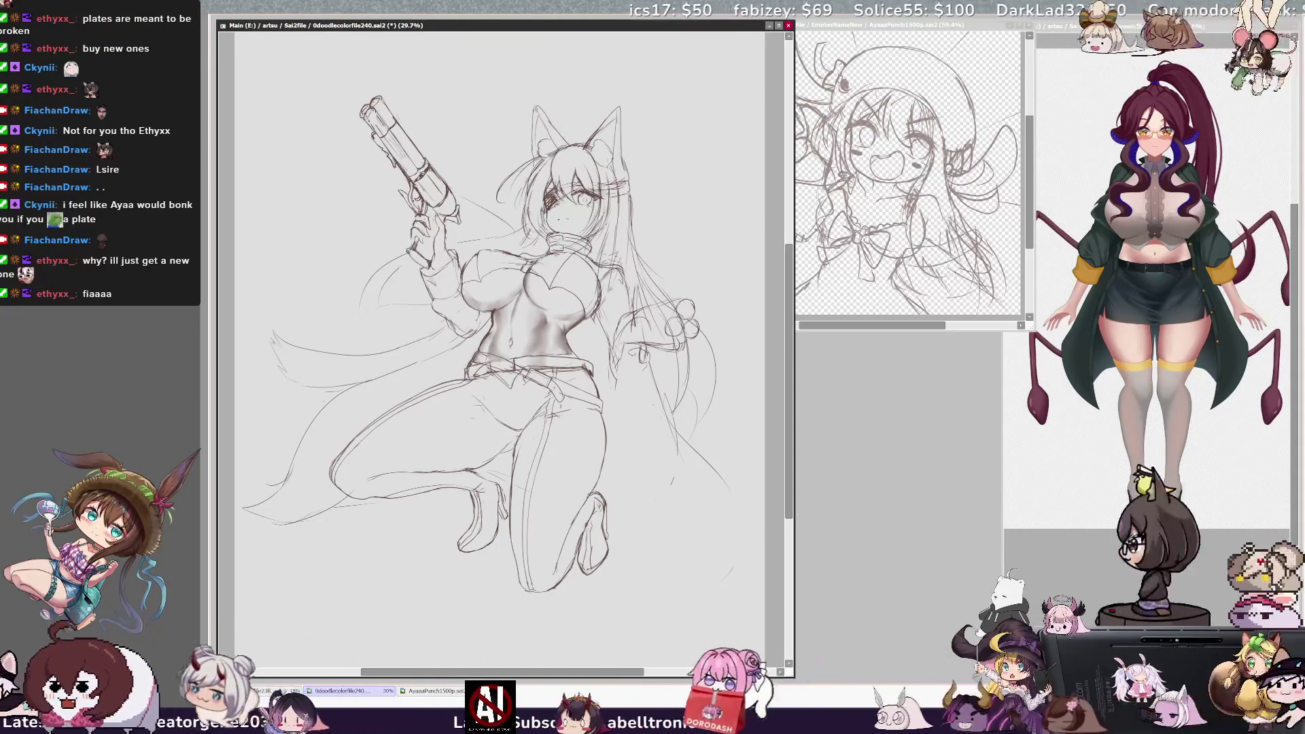
key(h)
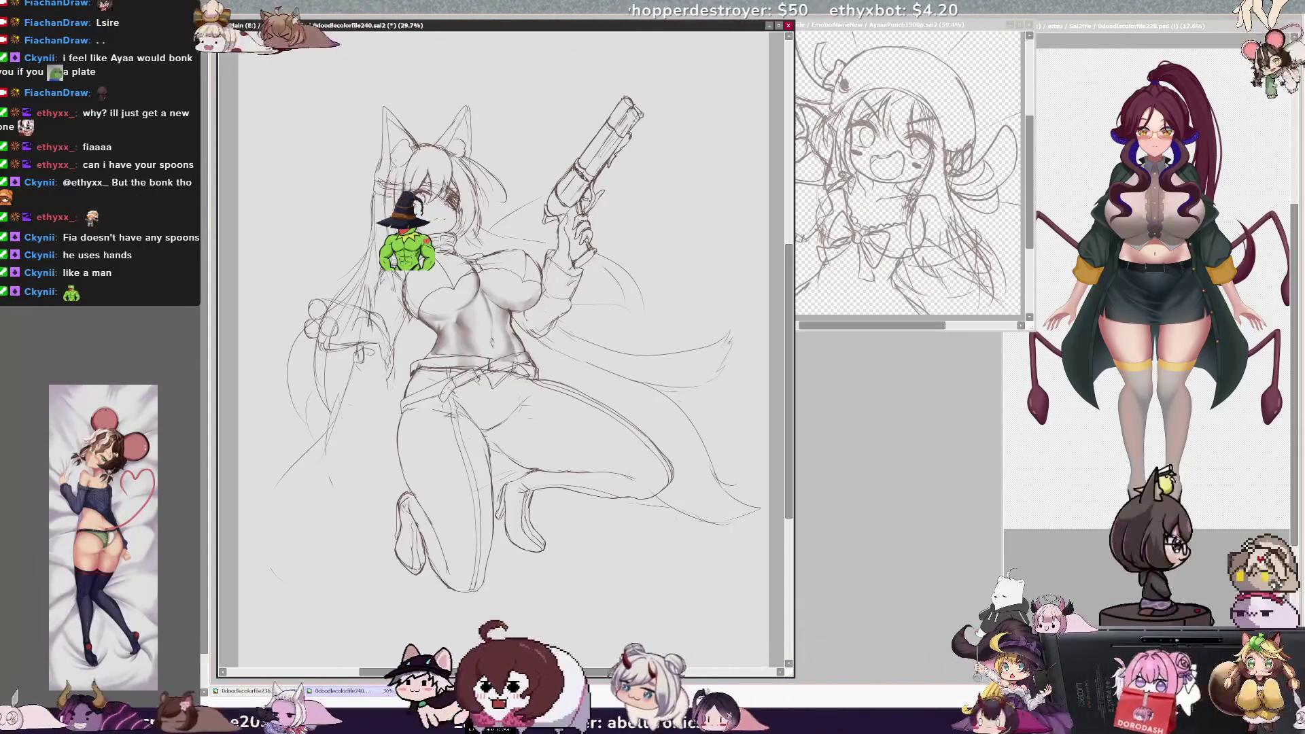
Step: Unflip the canvas view so the pistol is raised on the left again
key(h)
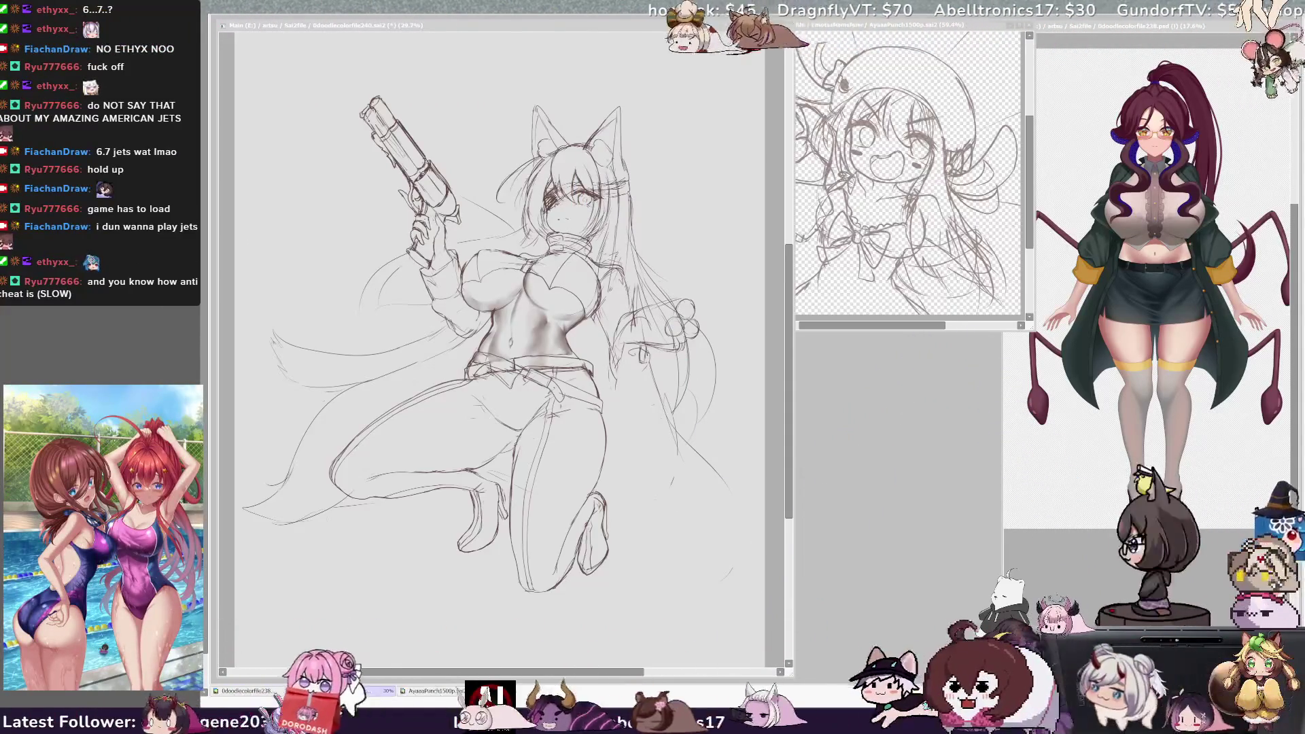
key(alt+Tab)
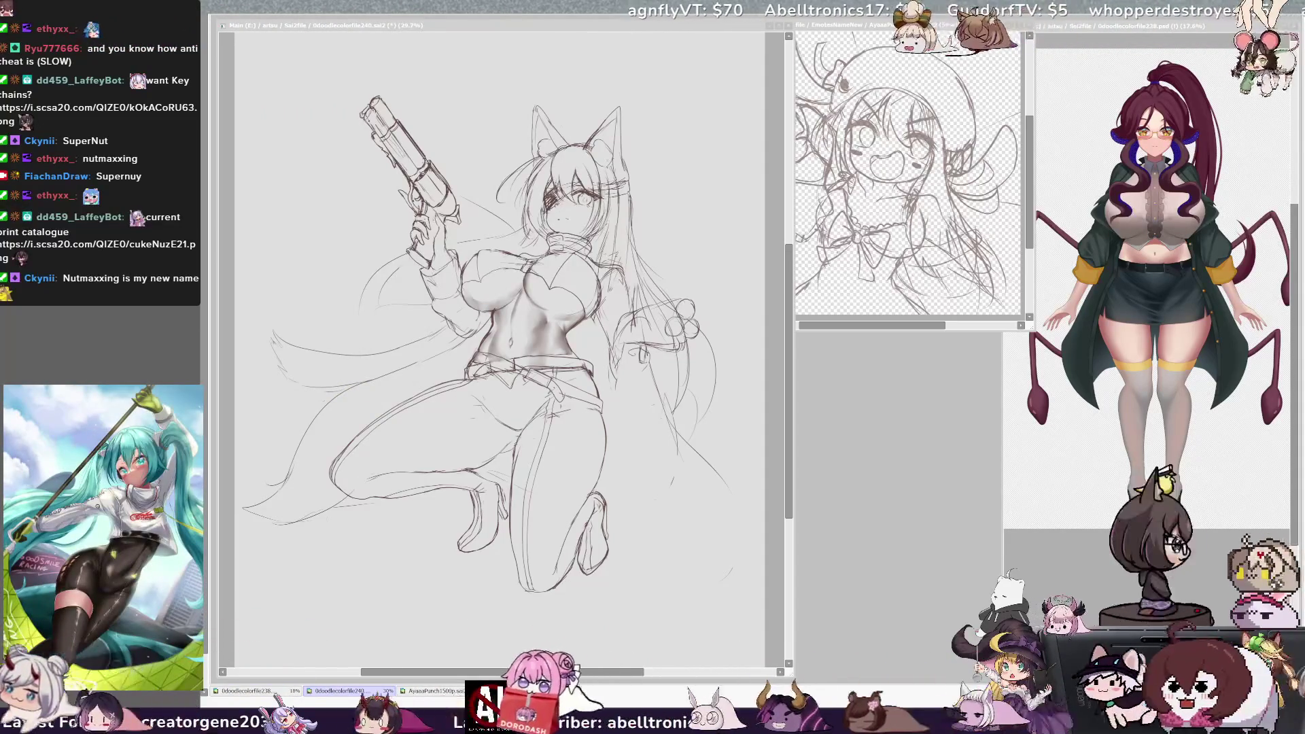
key(alt+Tab)
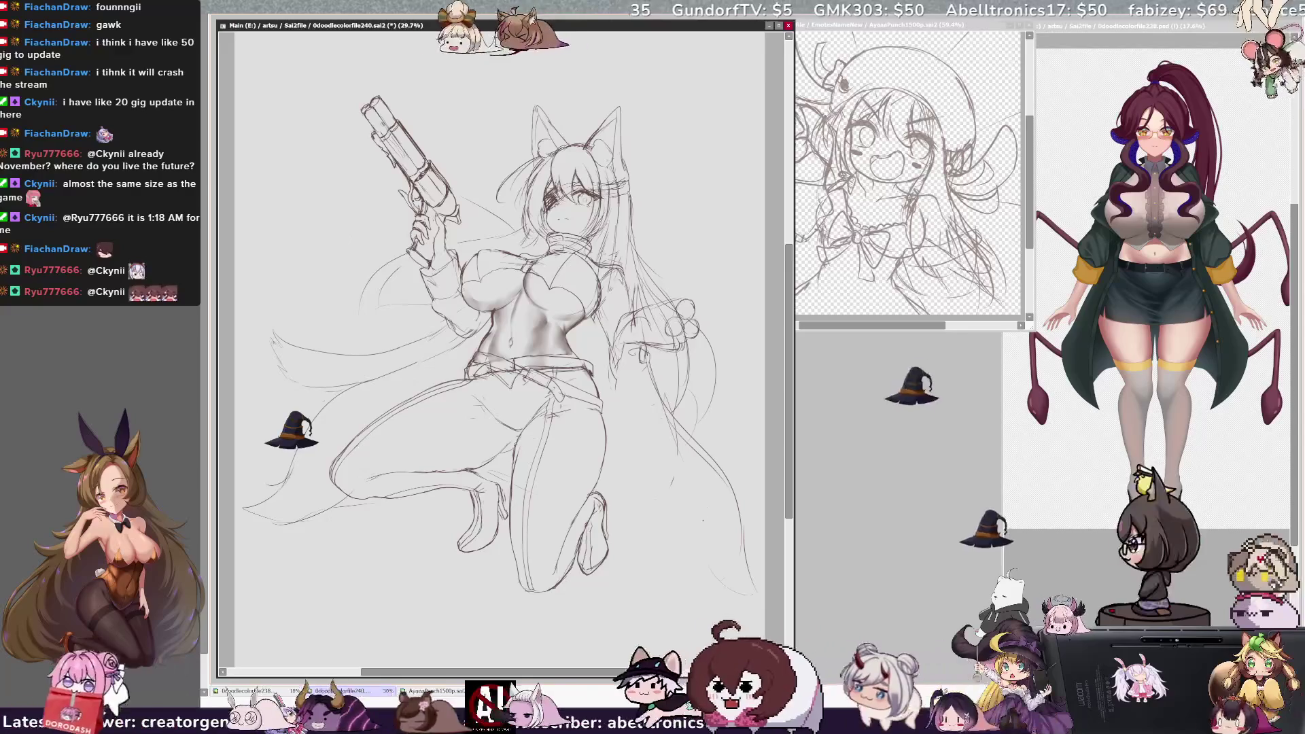
Step: Extend the pencil line at the lower right of the sketch
drag(737, 556, 755, 598)
Step: Toggle the horizontal view flip twice to compare the sketch mirrored and unmirrored
key(h)
key(h)
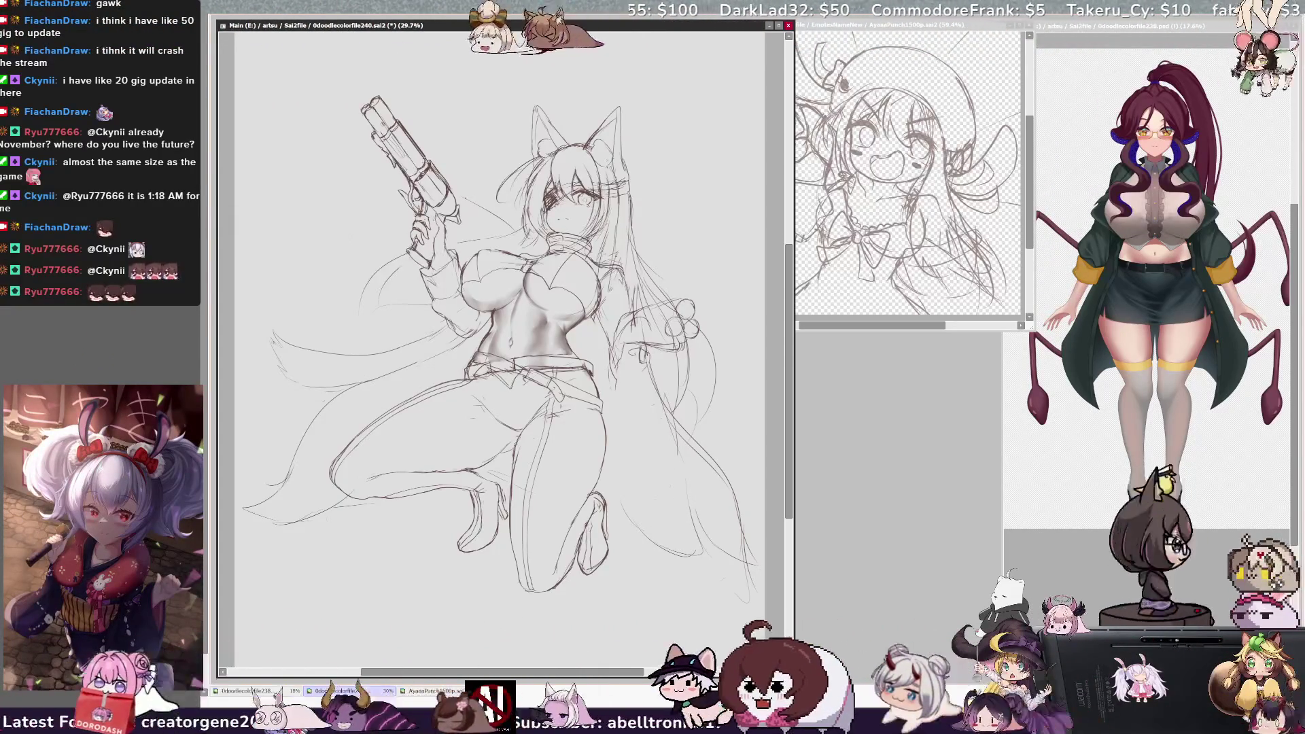
key(h)
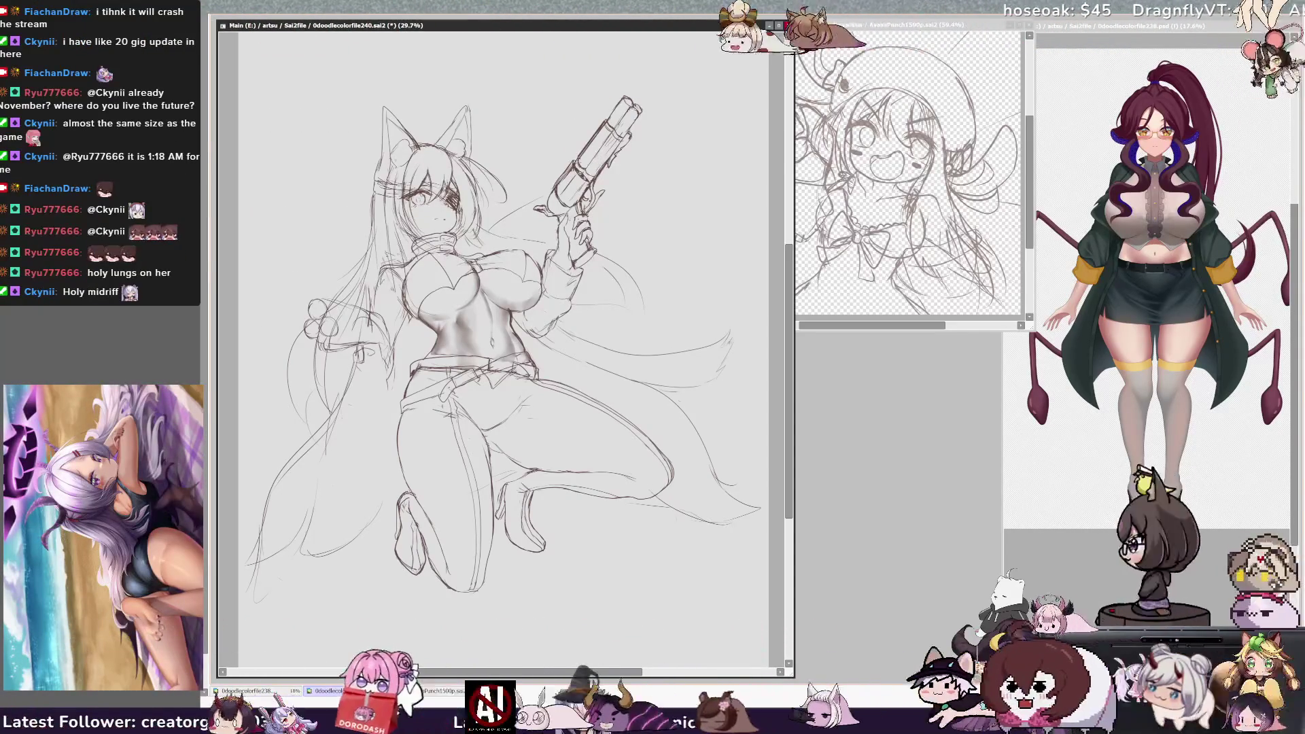
Step: Rotate the view 45° clockwise and mirror it so the girl faces left
key(End)
key(End)
key(End)
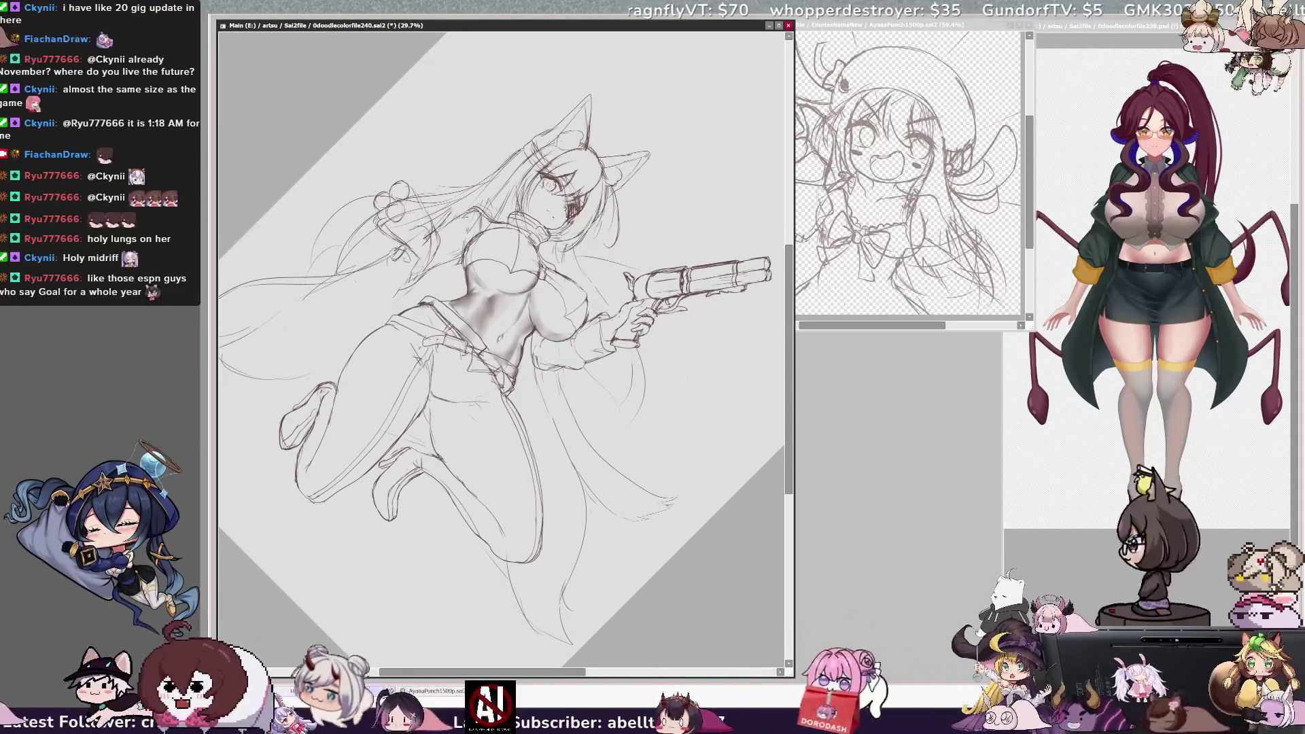
key(h)
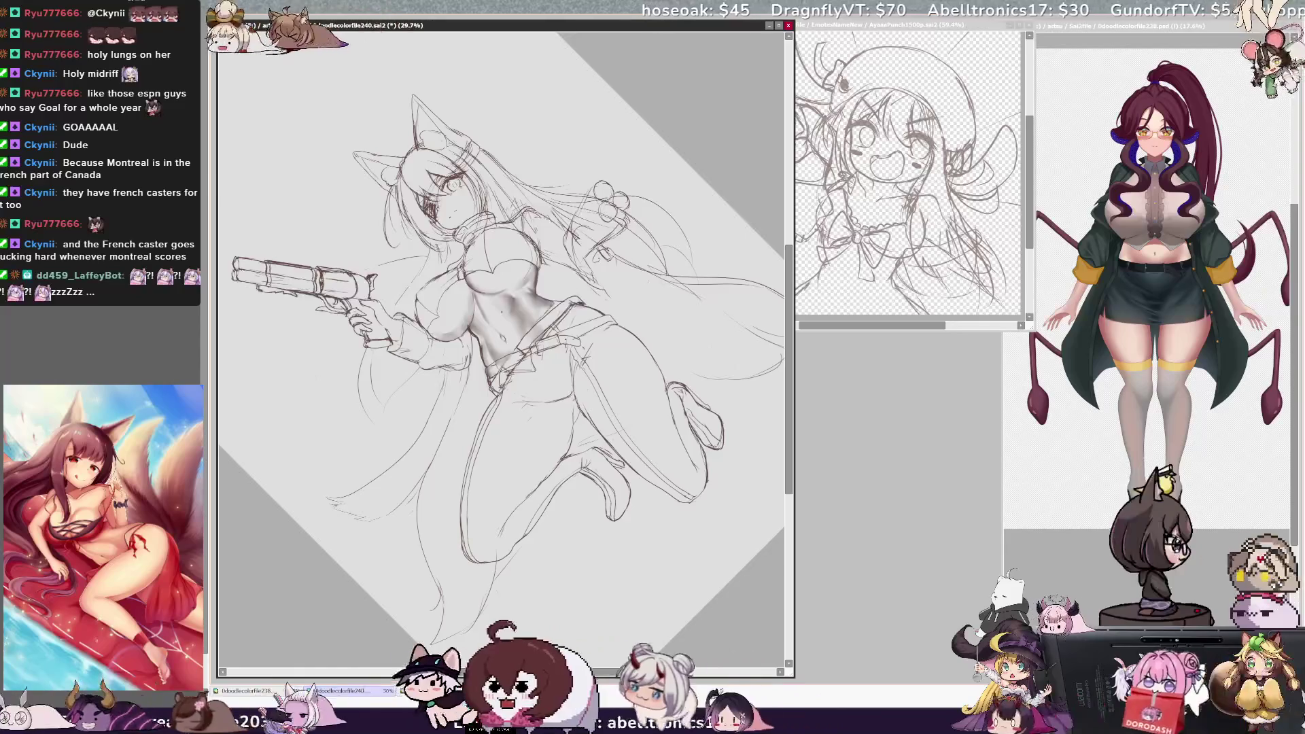
Step: Reset the canvas rotation upright, then adjust the tilt to a comfortable working angle
key(Home)
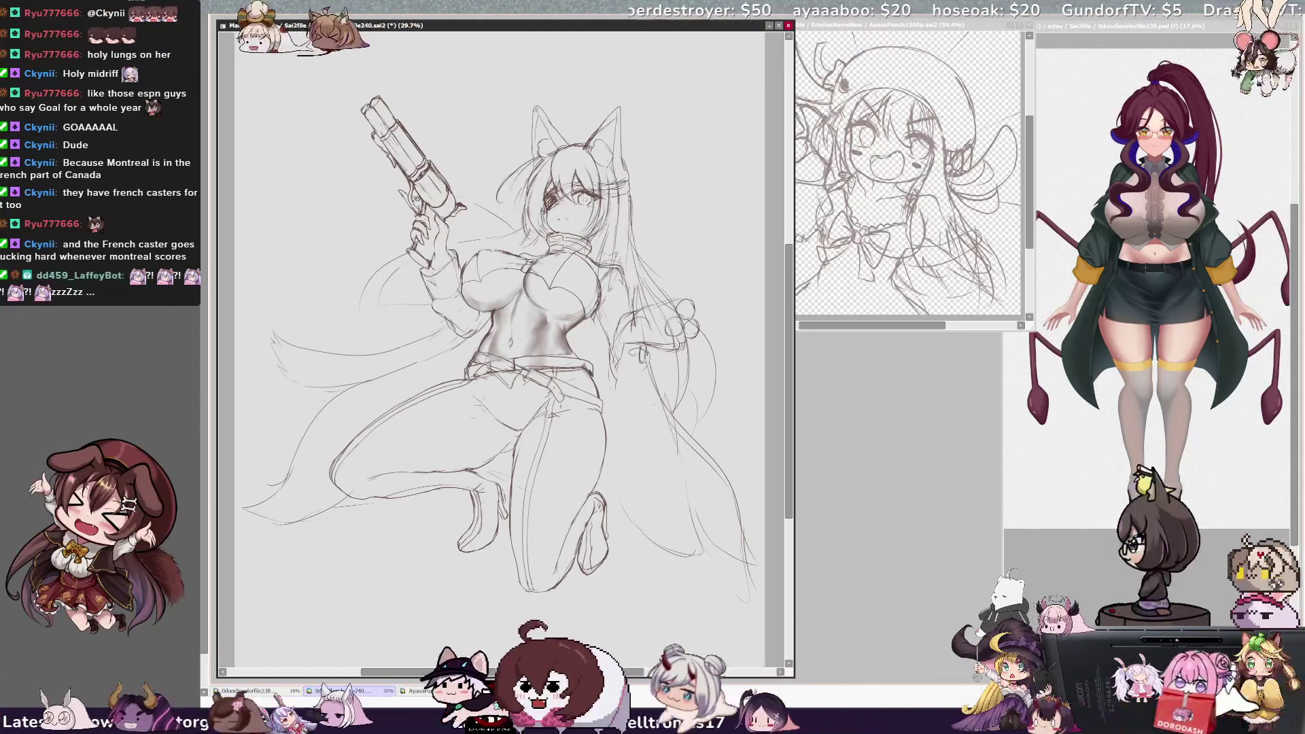
key(Delete)
key(Delete)
key(Delete)
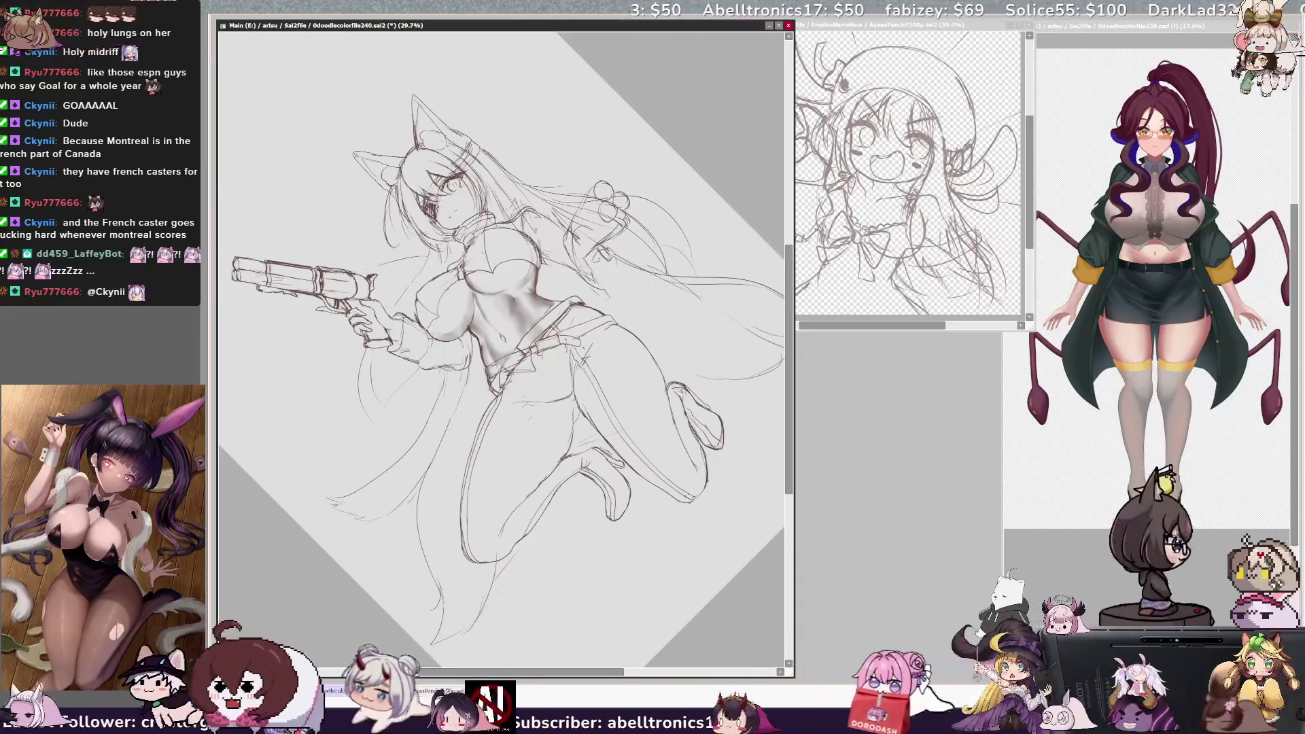
key(Home)
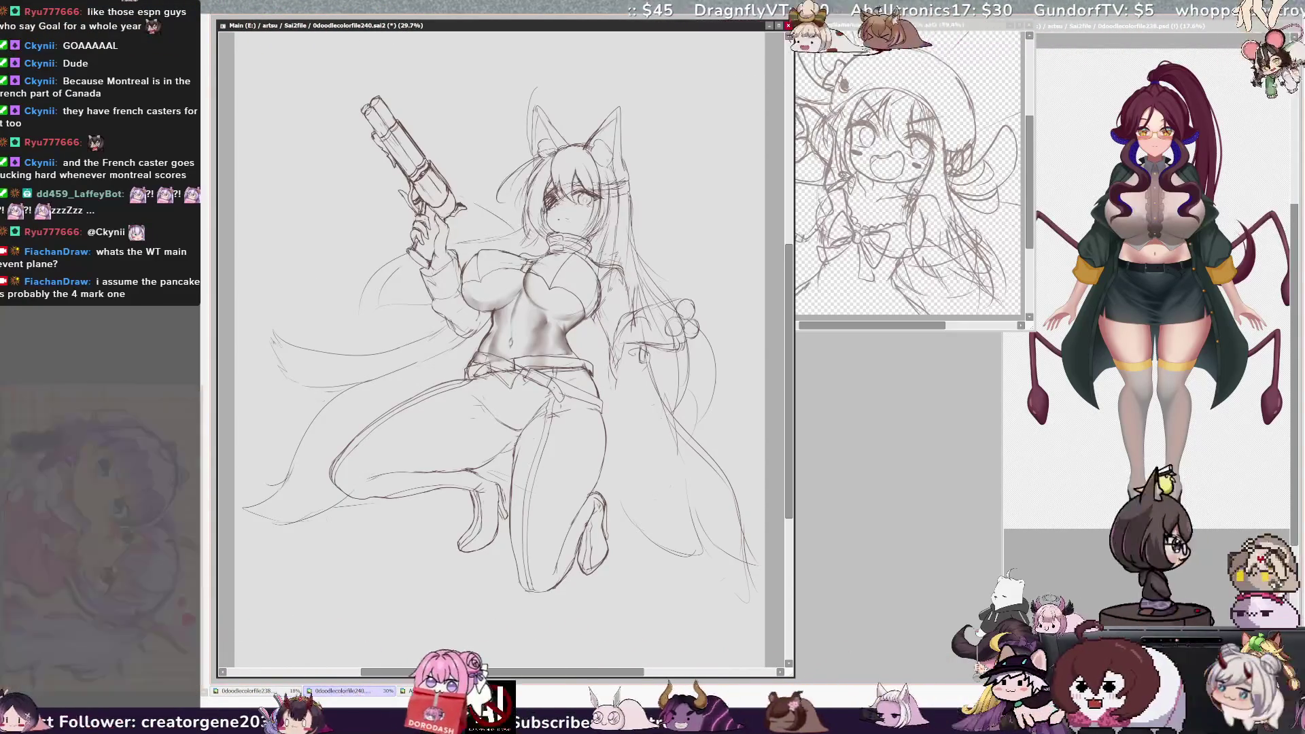
Step: Lasso-select and transform the left fox ear, then mirror the view to check for mistakes
drag(568, 105, 531, 160)
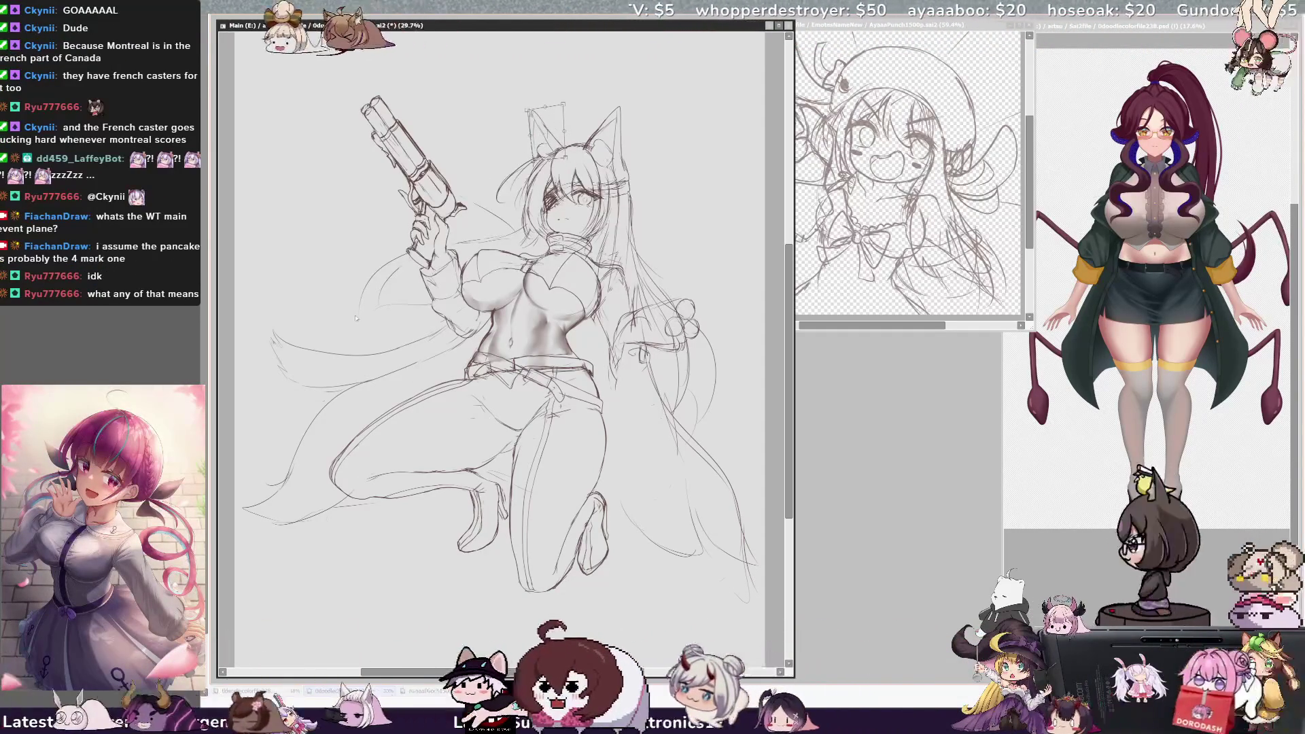
key(Return)
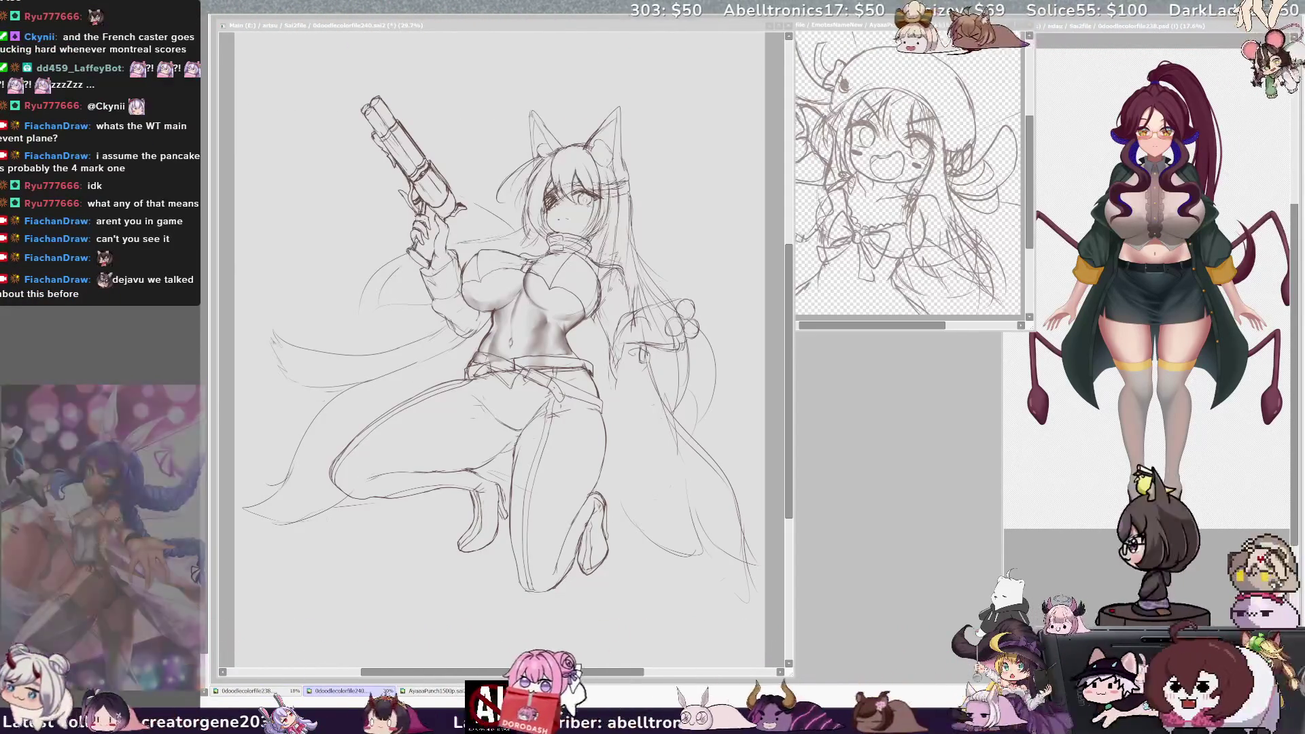
click(618, 493)
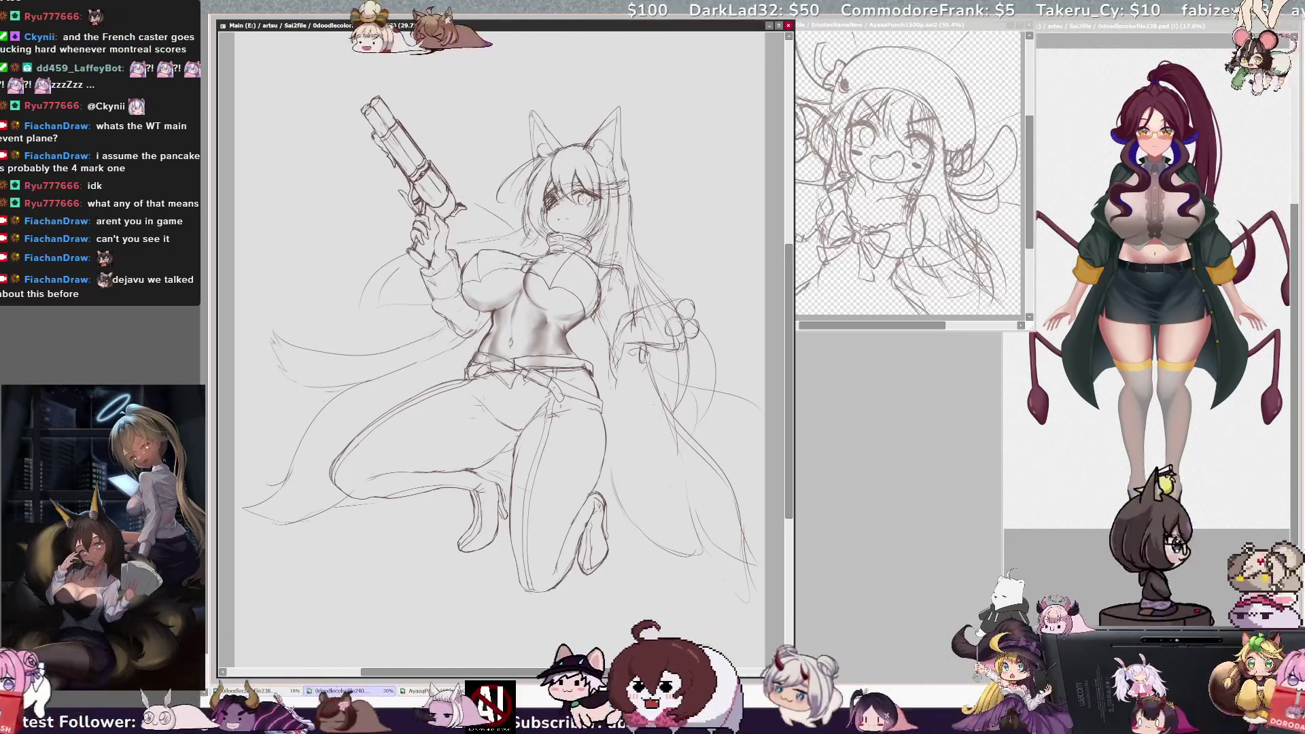
key(h)
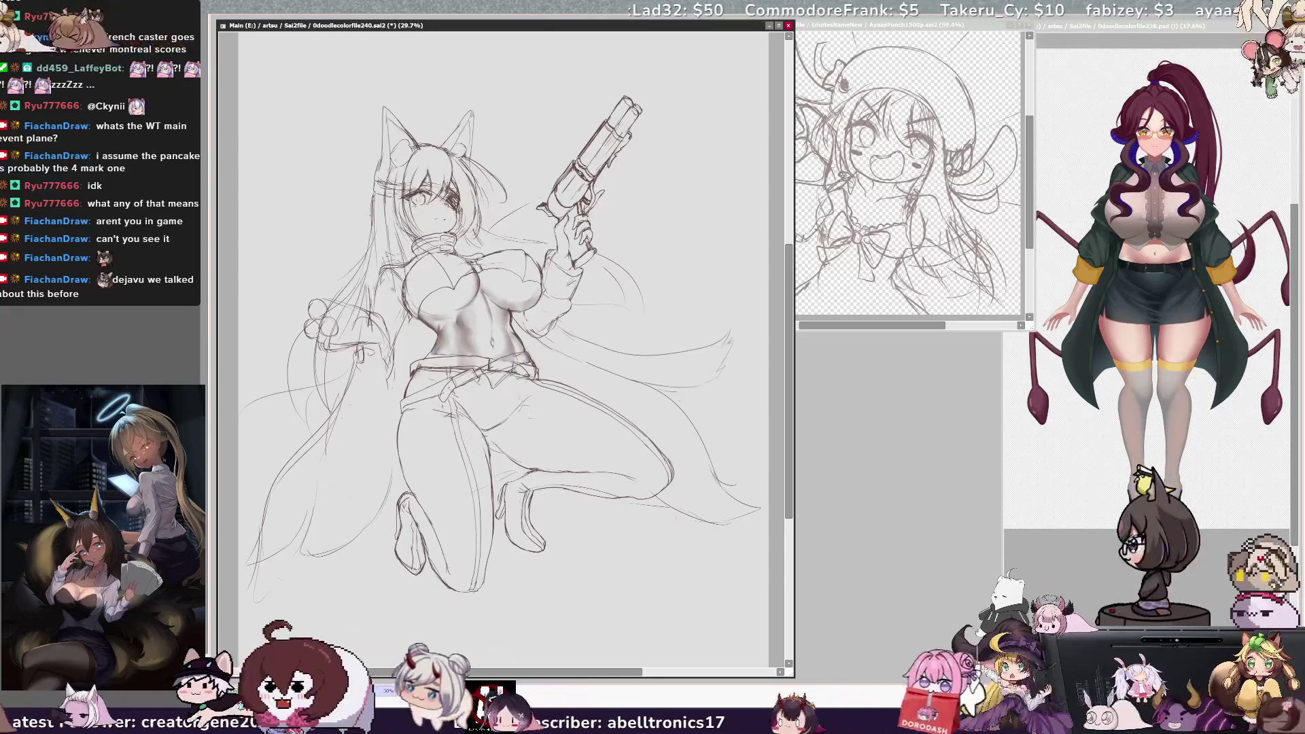